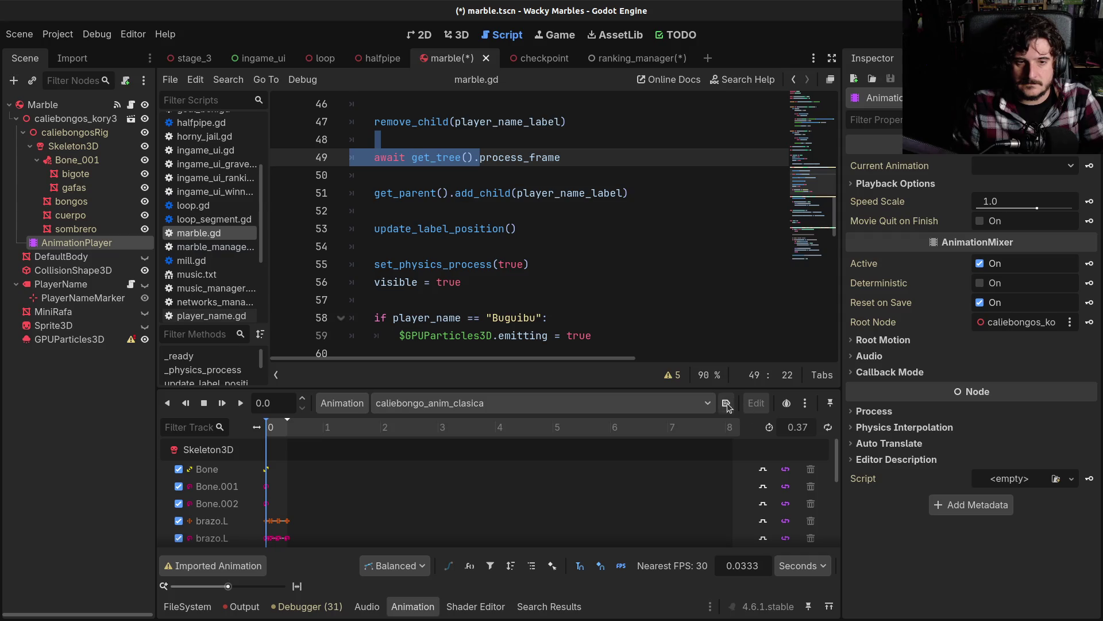
Step: In 3D view, set the marble's animation to caliebongo_anim_moderna_01 and save the scene
left_click(457, 35)
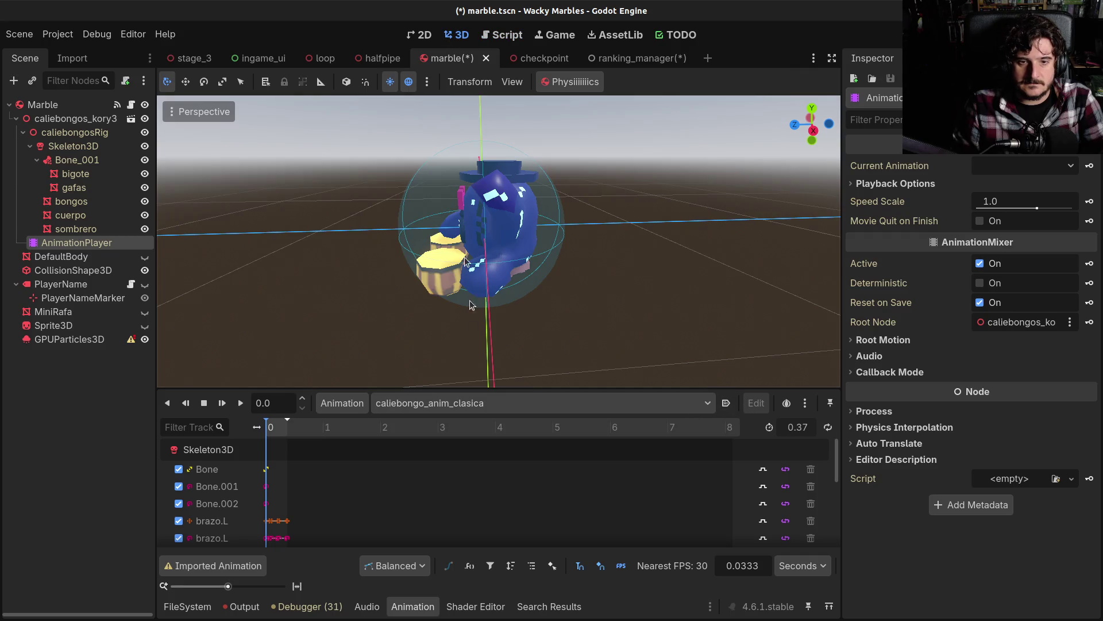
left_click(465, 403)
left_click(475, 436)
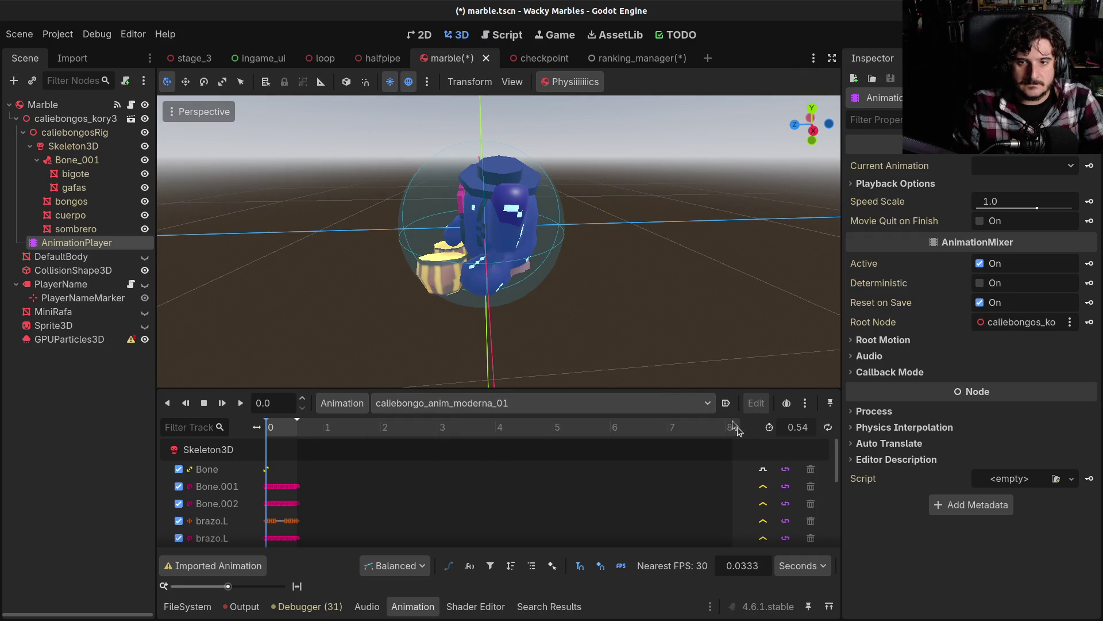
key("ctrl+s")
Step: Orbit around the marble, then switch to the stage_3 scene
mouse_move(353, 301)
left_mouse_down()
mouse_move(446, 285)
mouse_move(535, 293)
mouse_move(579, 277)
left_mouse_up()
scroll(578, 277, "up", 5)
scroll(578, 277, "down", 8)
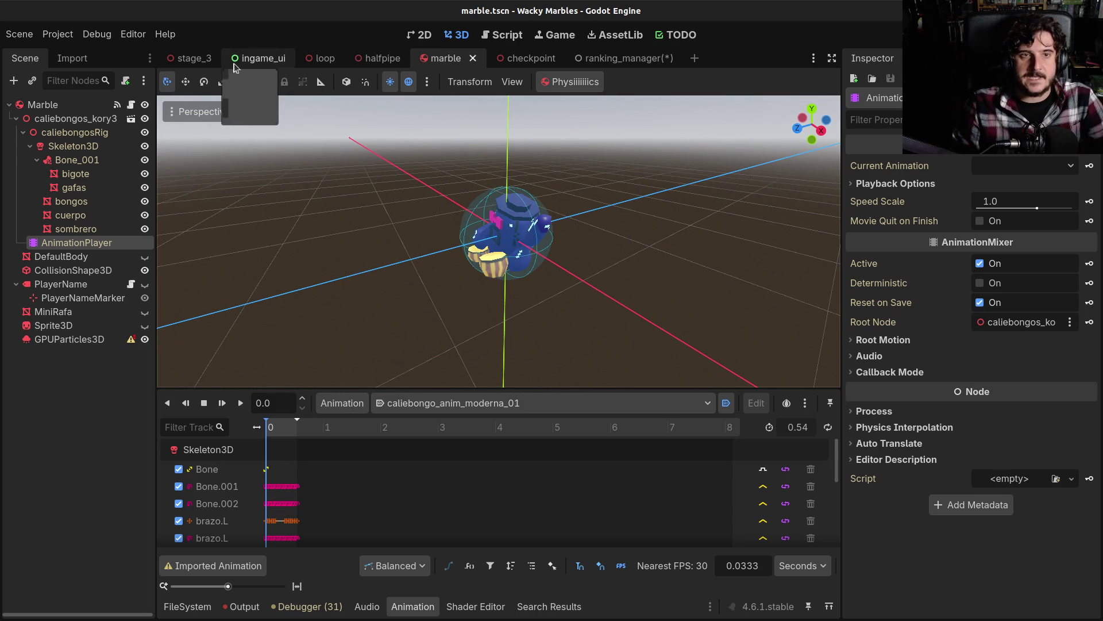
left_click(185, 60)
scroll(168, 258, "down", 2)
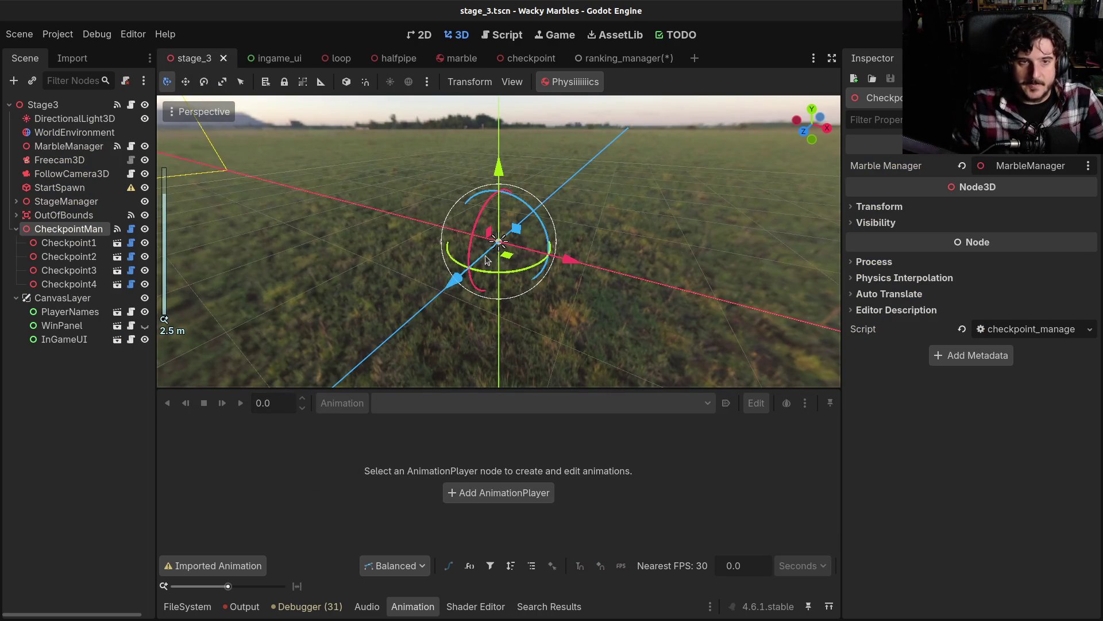
Step: Open stage.gd from the CheckpointMan node in the script editor with the bottom panel collapsed
left_click(56, 240)
left_click(54, 230)
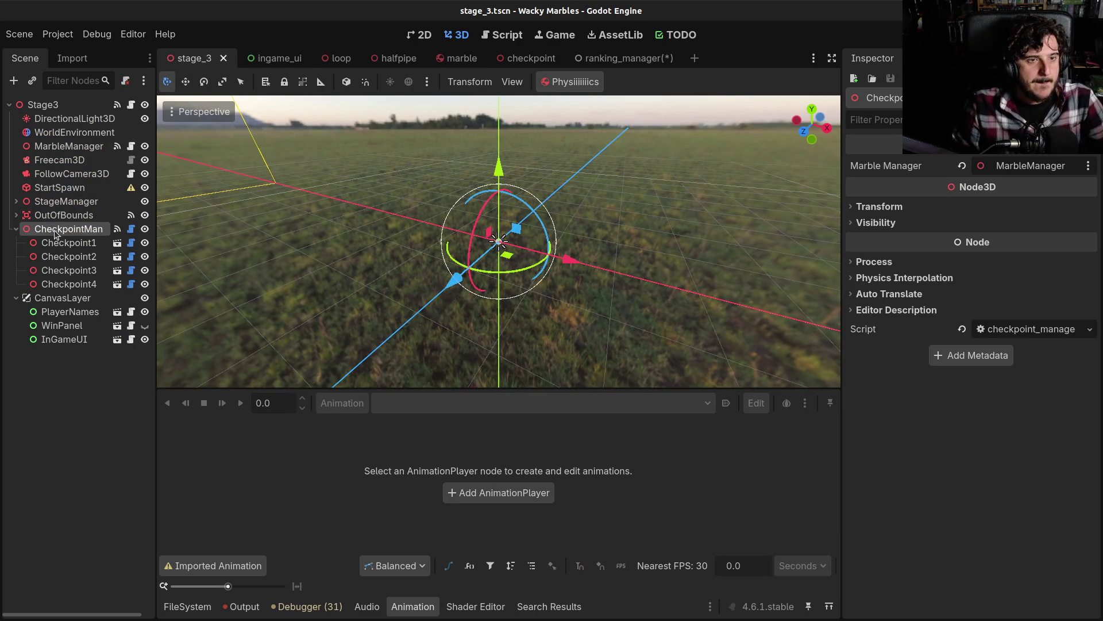
left_click(502, 35)
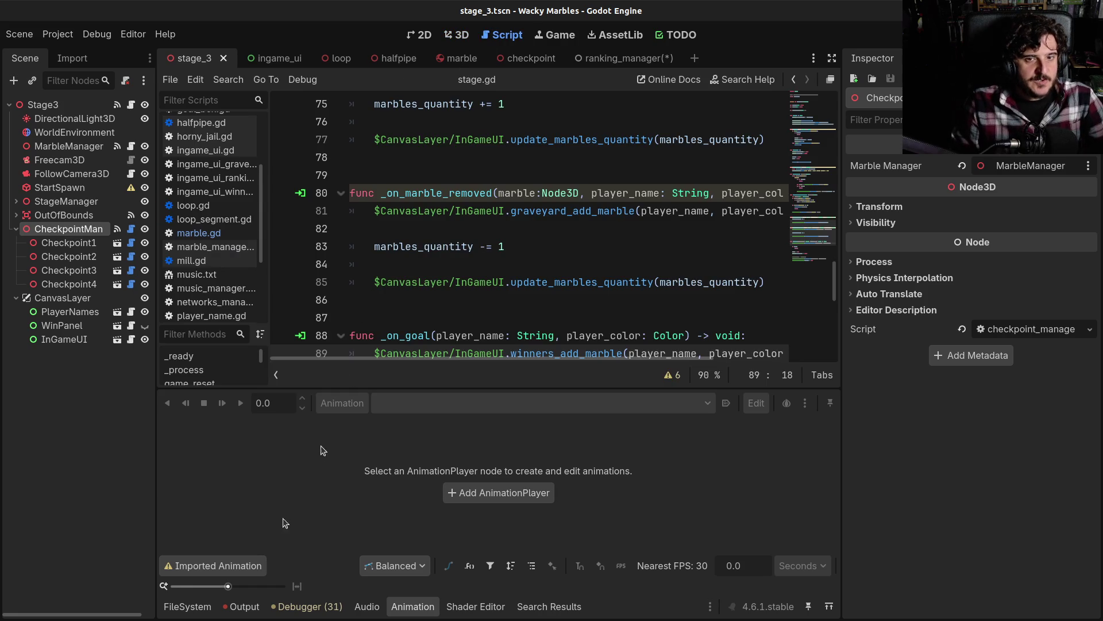
left_click(185, 609)
left_click(185, 608)
Step: Read through stage.gd in a widened code area, then open CheckpointMan's checkpoint_manager.gd
left_click(460, 353)
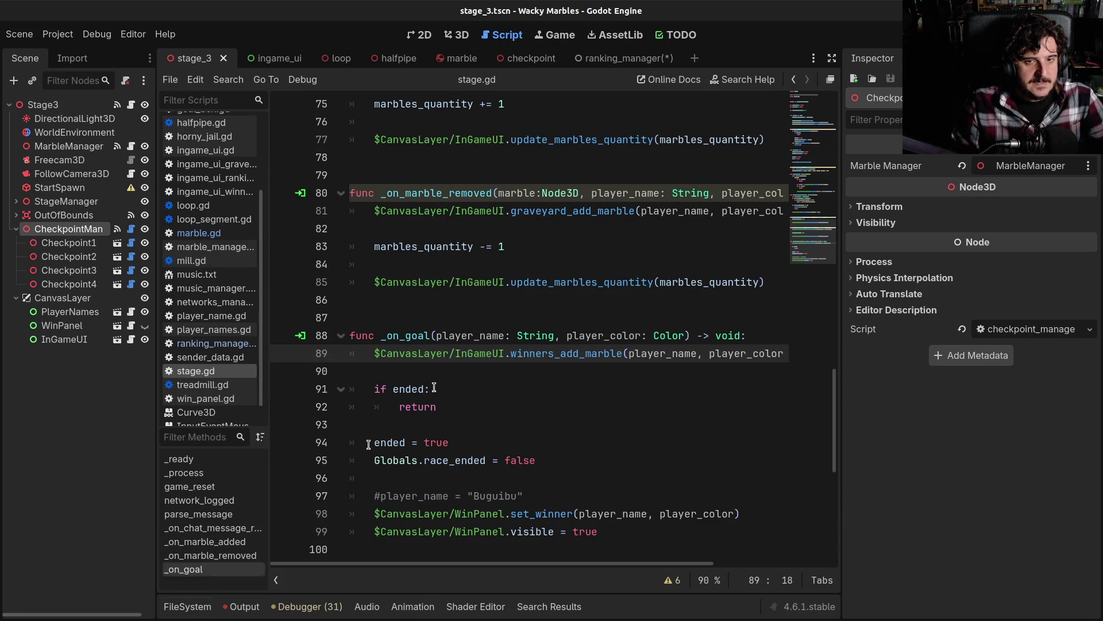
scroll(461, 353, "up", 1)
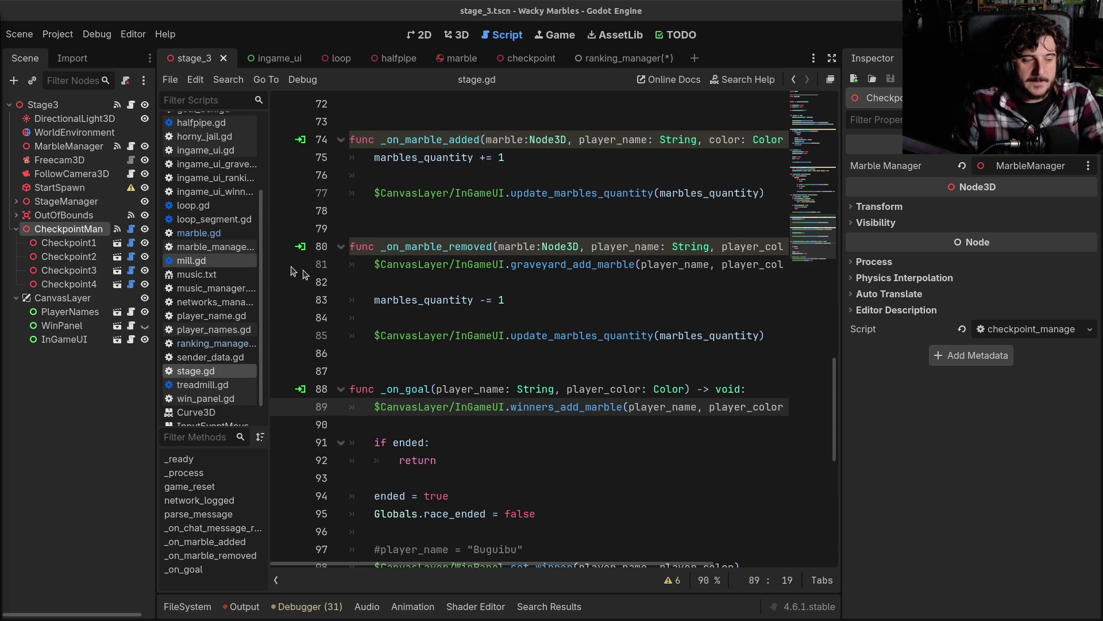
left_click(455, 318)
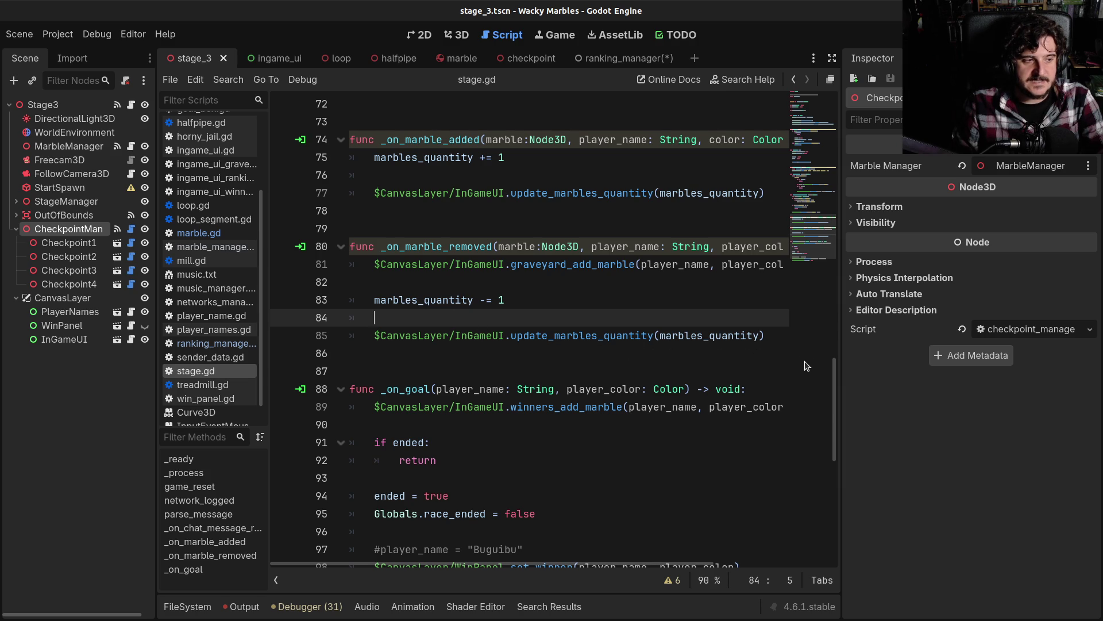
left_click_drag(844, 302, 912, 299)
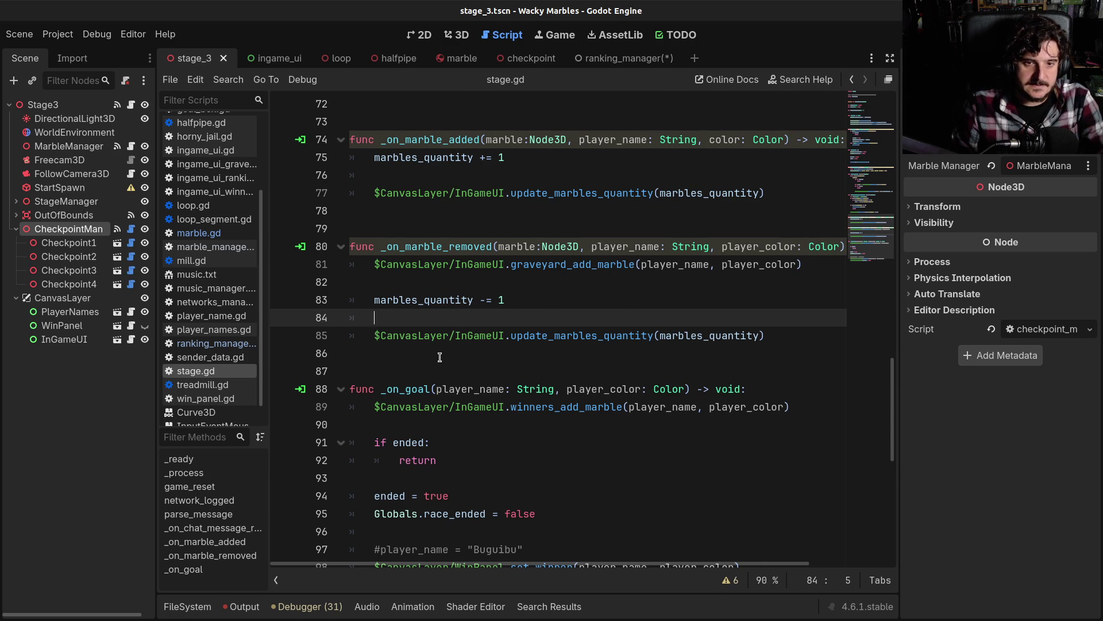
scroll(439, 357, "down", 4)
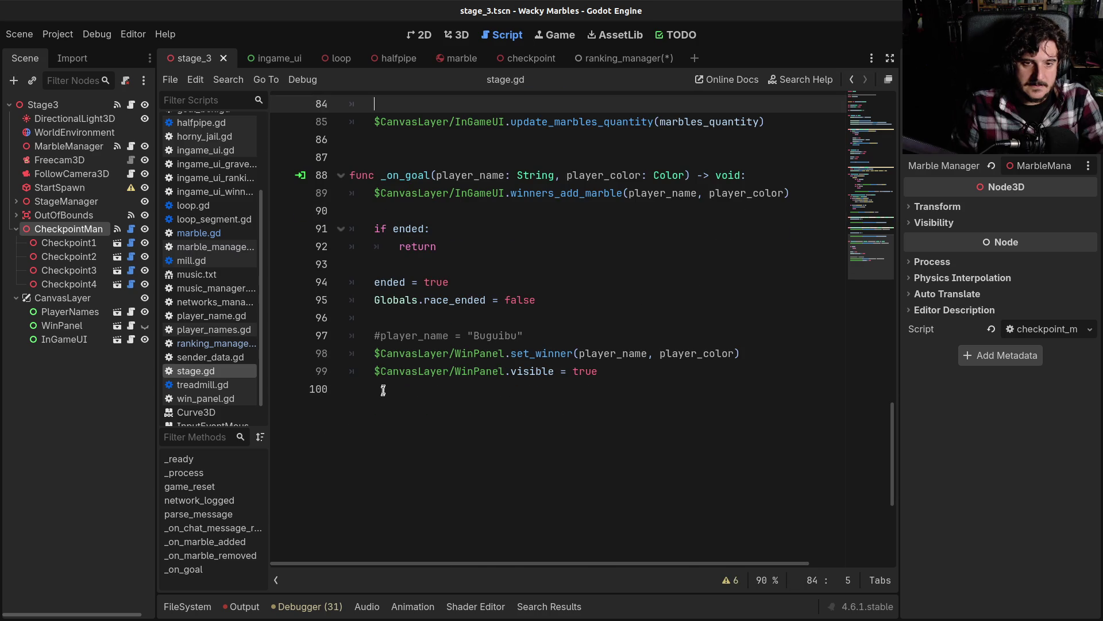
left_click(384, 390)
scroll(417, 422, "up", 3)
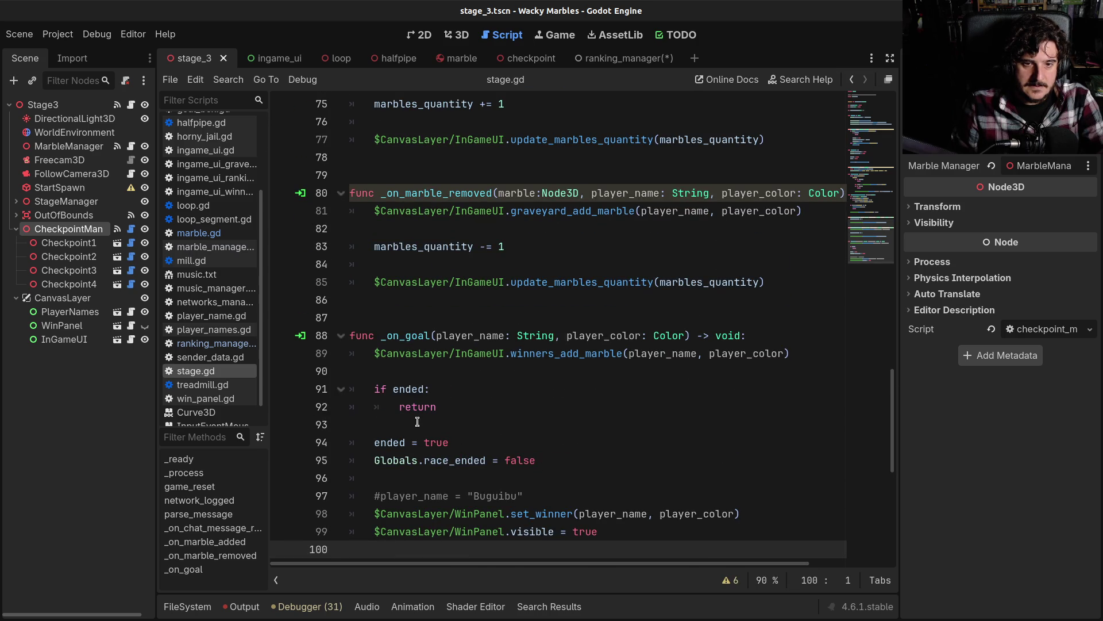
scroll(417, 421, "up", 14)
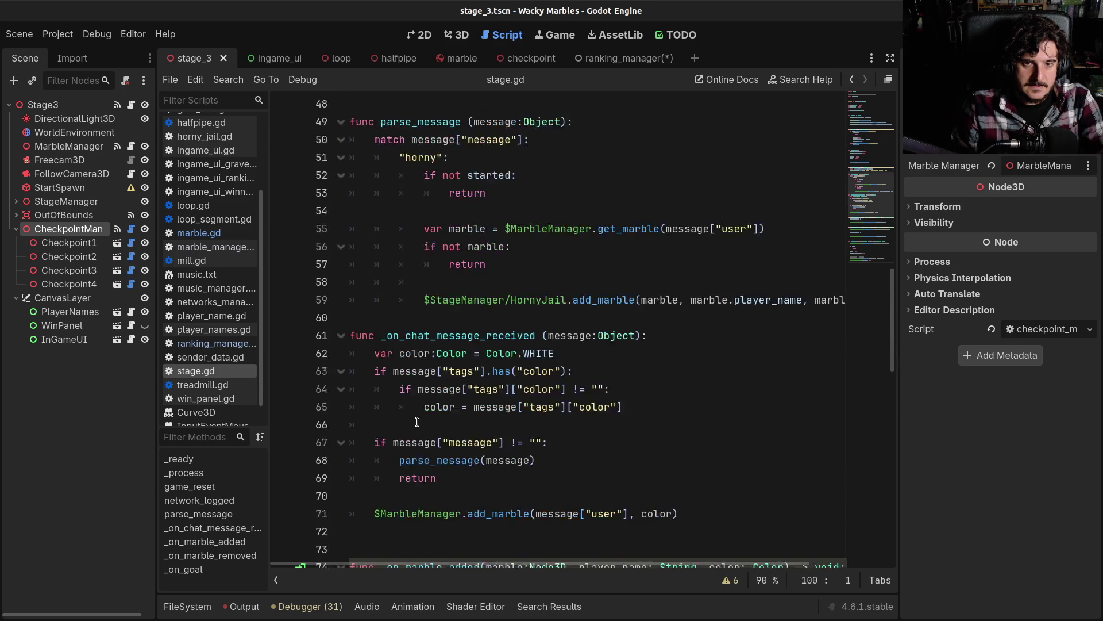
scroll(406, 405, "up", 2)
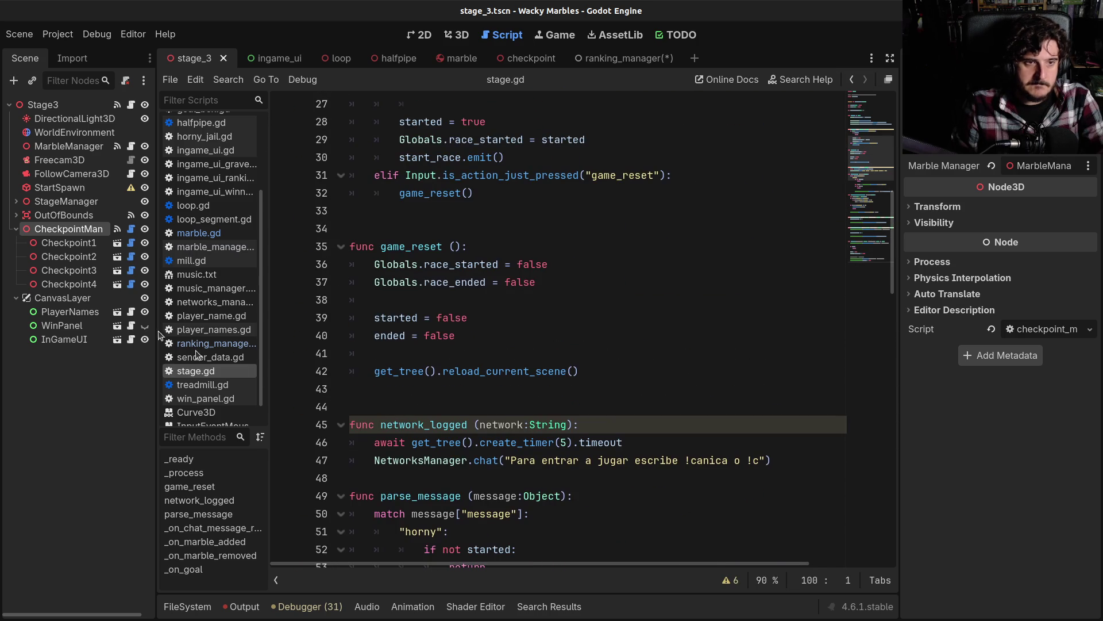
left_click(130, 229)
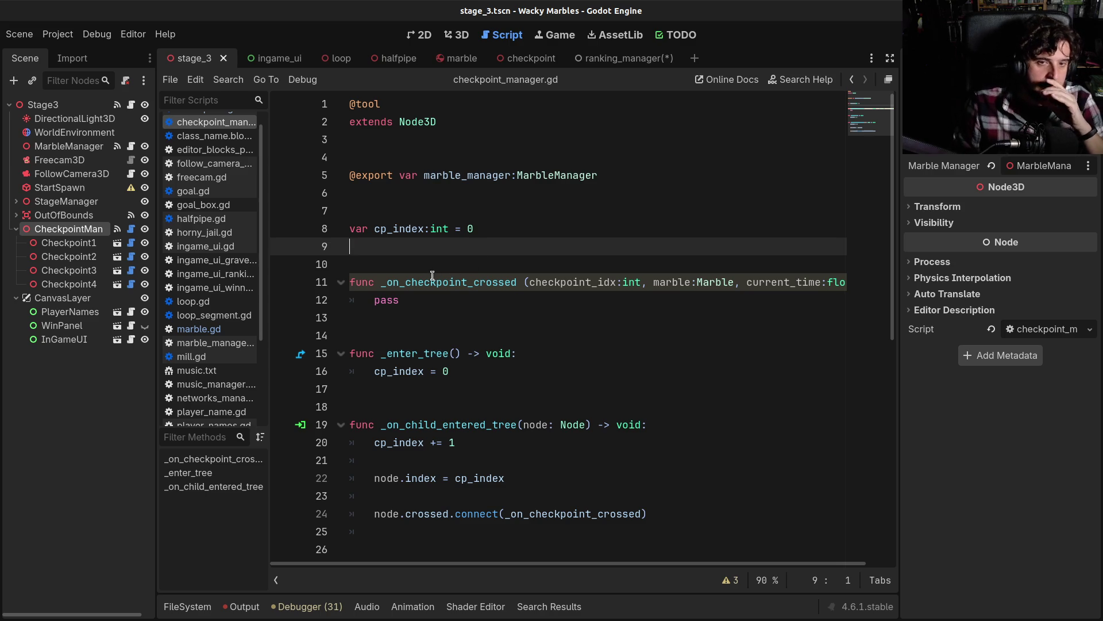
Step: In ranking_manager.gd, save and delete the template _ready and _process functions
left_click(634, 59)
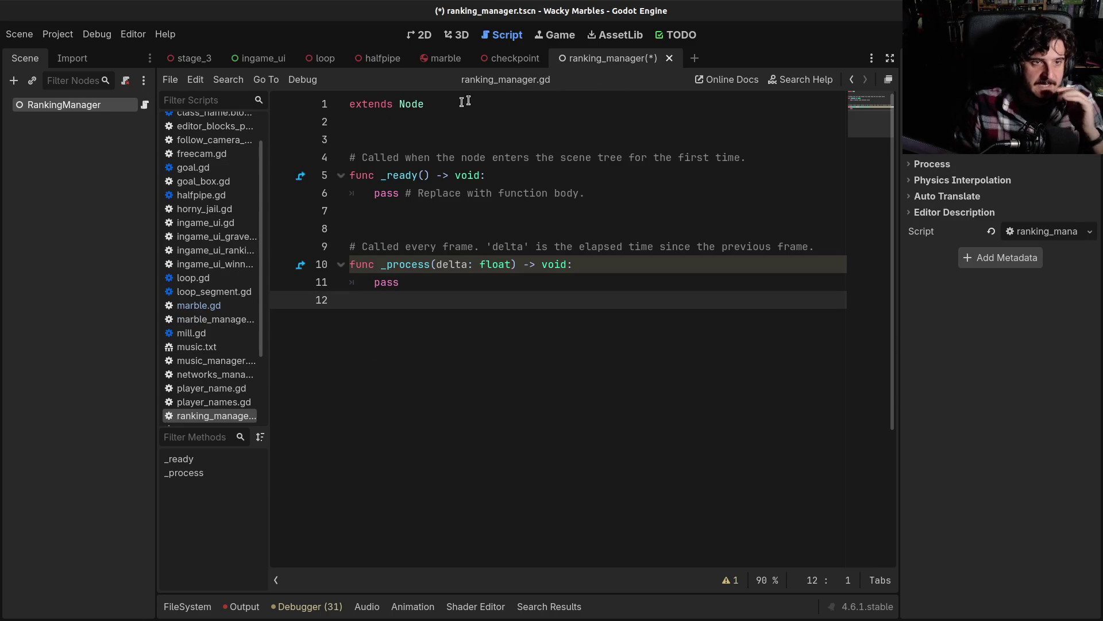
key("ctrl+s")
left_click_drag(433, 282, 328, 156)
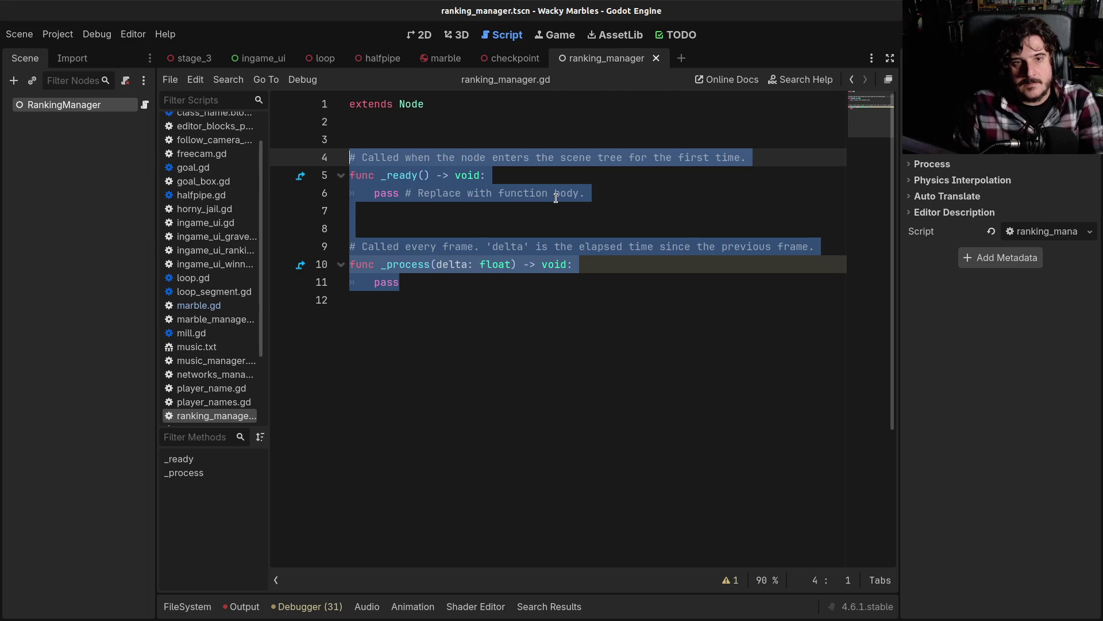
key("BackSpace")
Step: Declare var ranking:Array[Dictionary] = [], drop a stray func line, and open the checkpoint scene
type("var ")
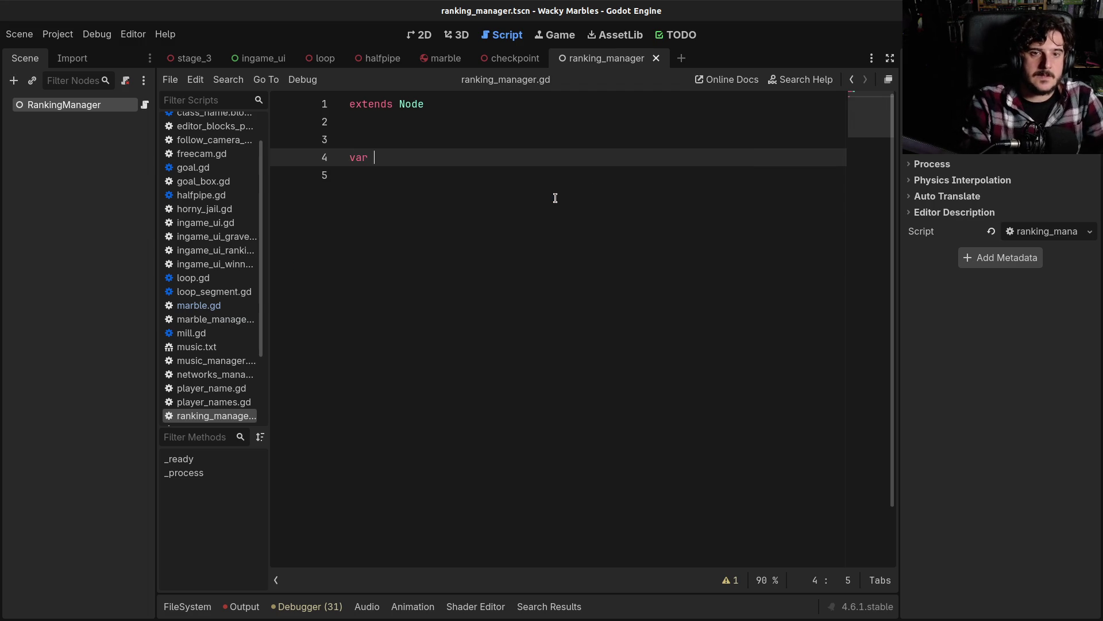
type("rankin")
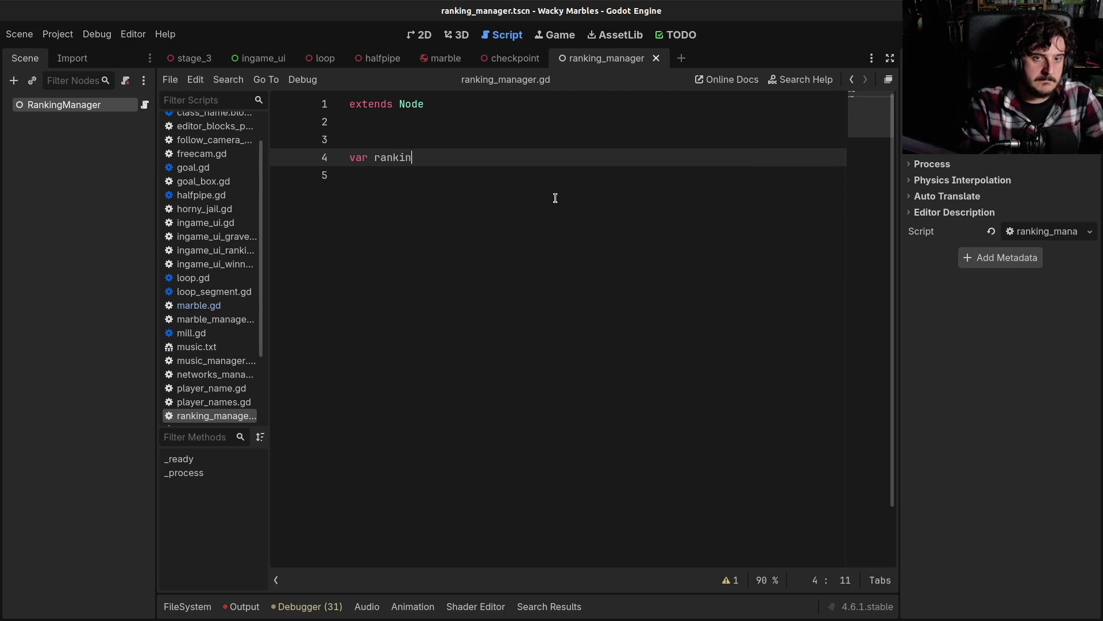
type("g:Array")
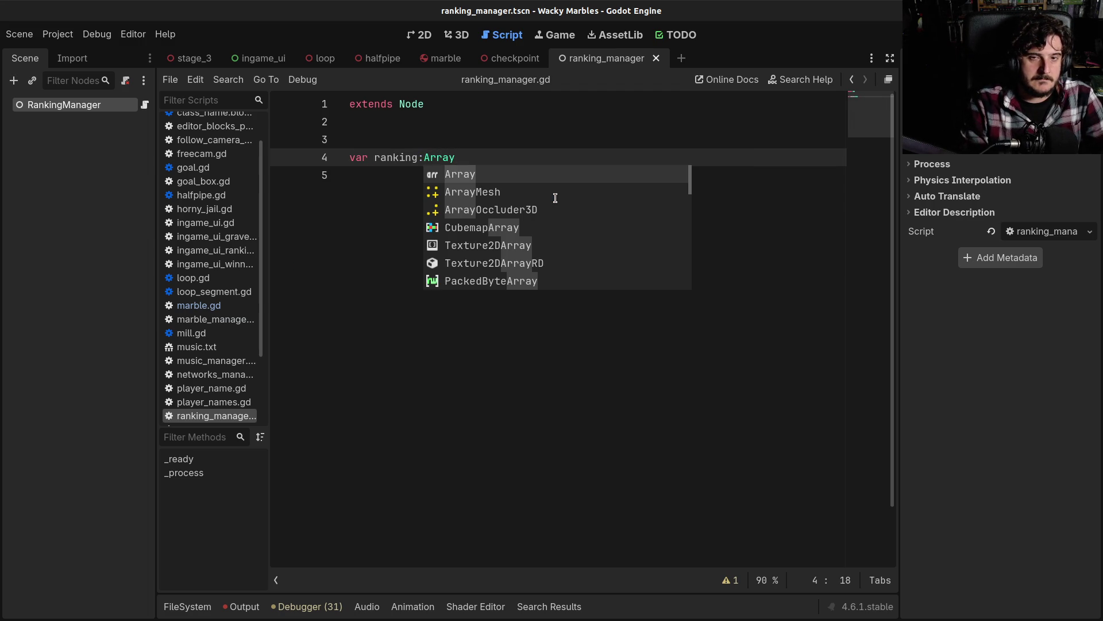
type("[Dic")
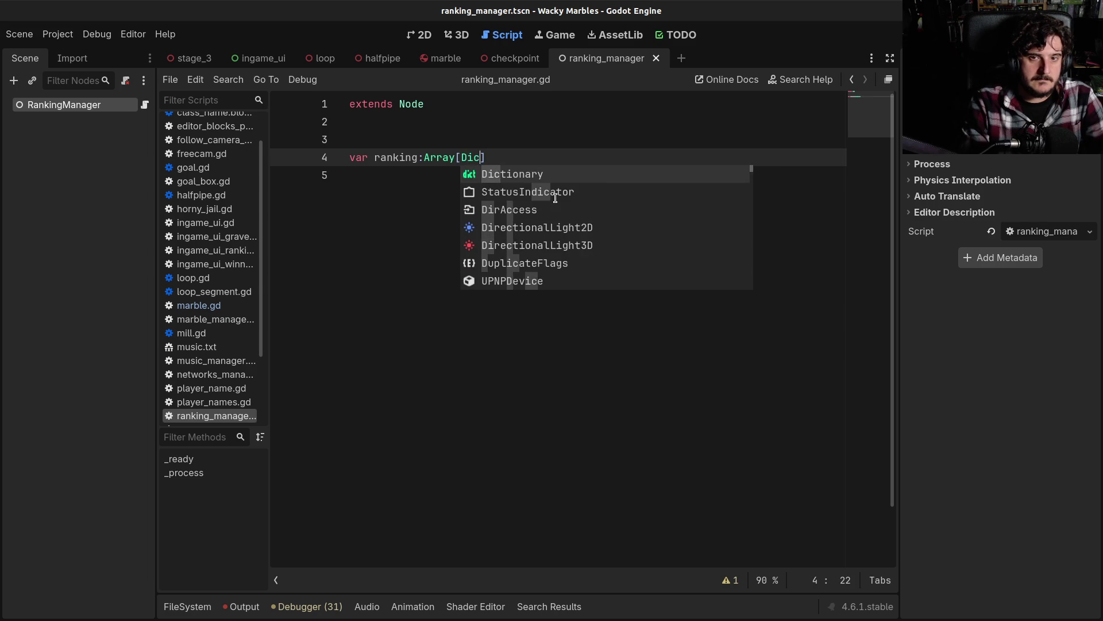
key("Return")
type("= []")
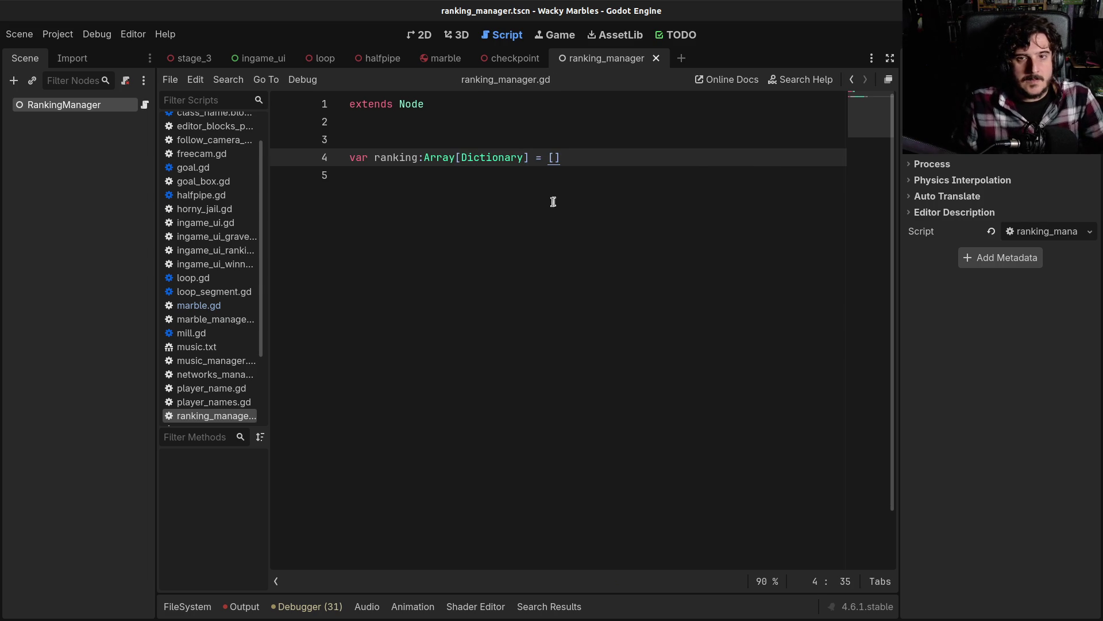
key("Return")
key("Return")
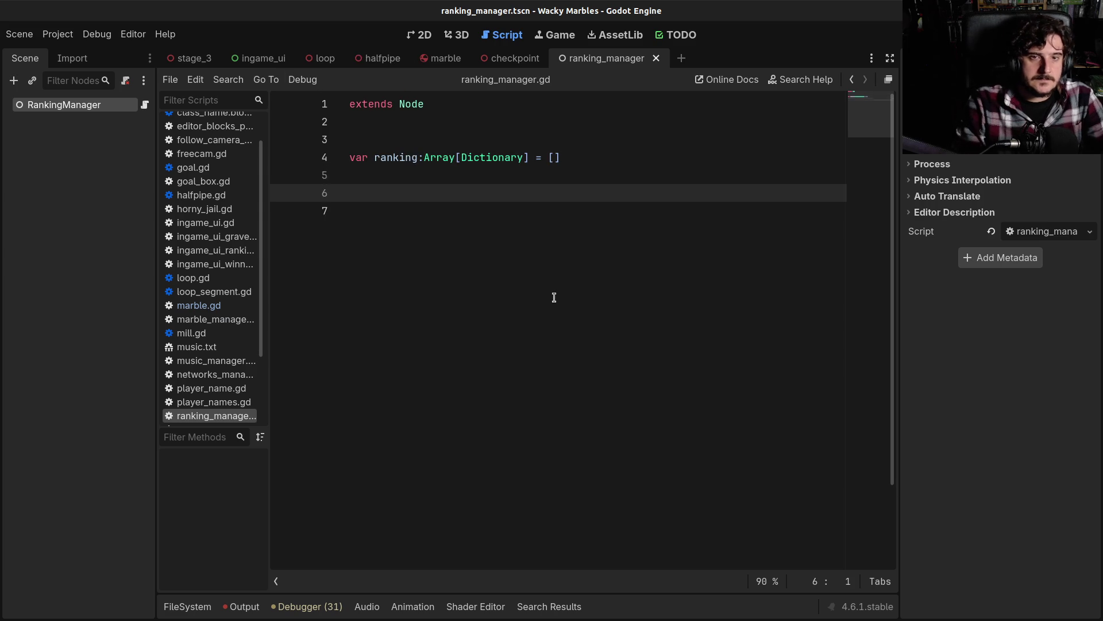
type("func")
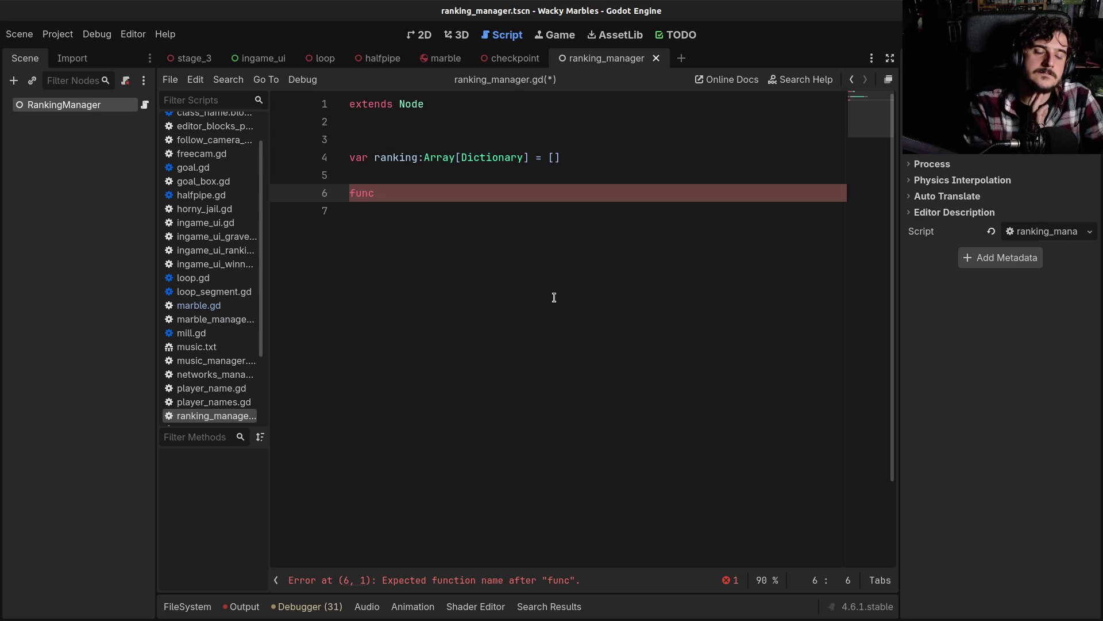
key("ctrl+z")
key("ctrl+z")
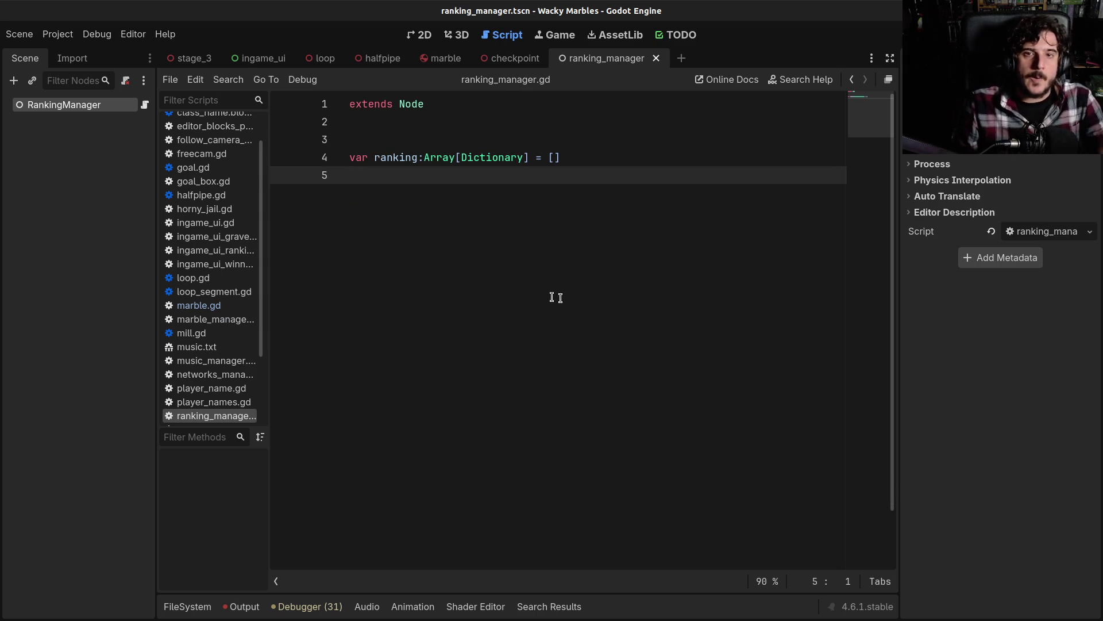
left_click(514, 58)
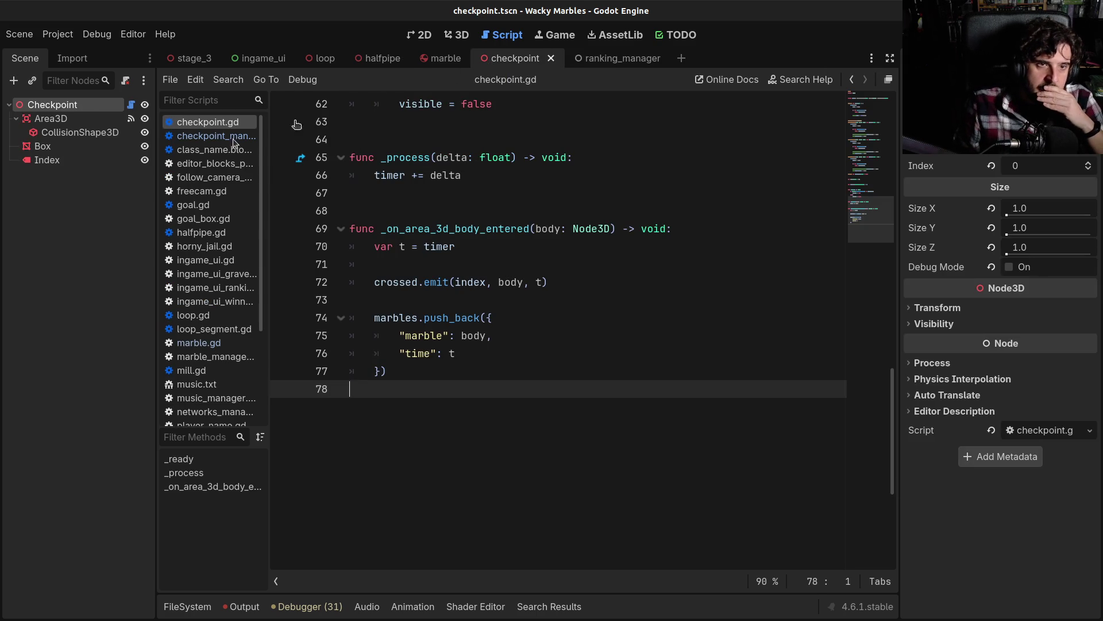
Step: In checkpoint_manager.gd, declare a _process function below the cp_index variable
left_click(201, 133)
left_click(474, 318)
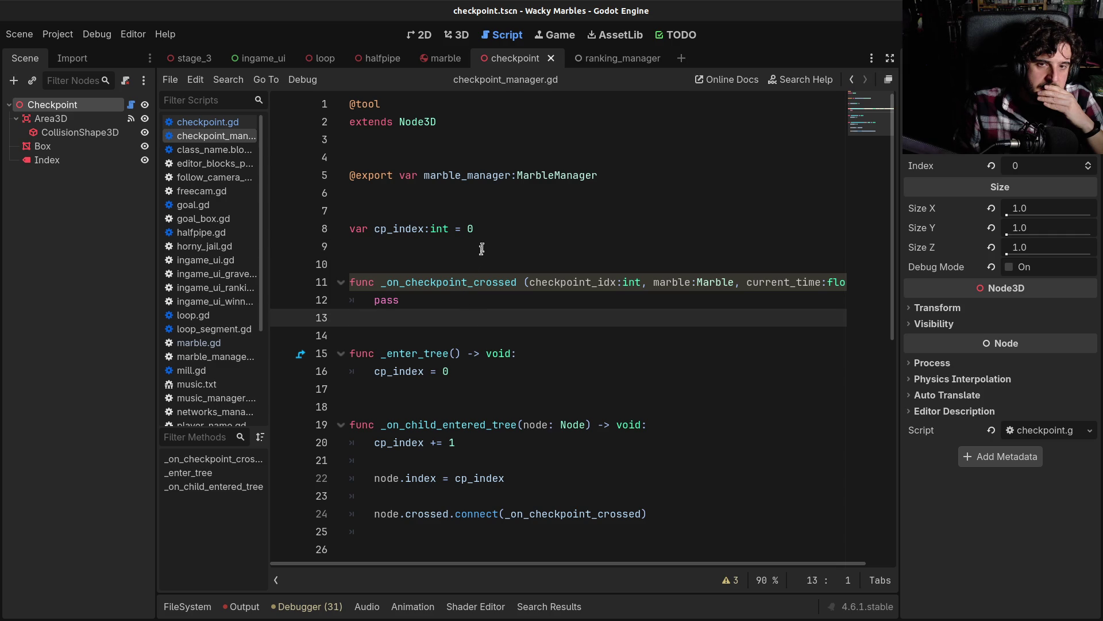
left_click(494, 228)
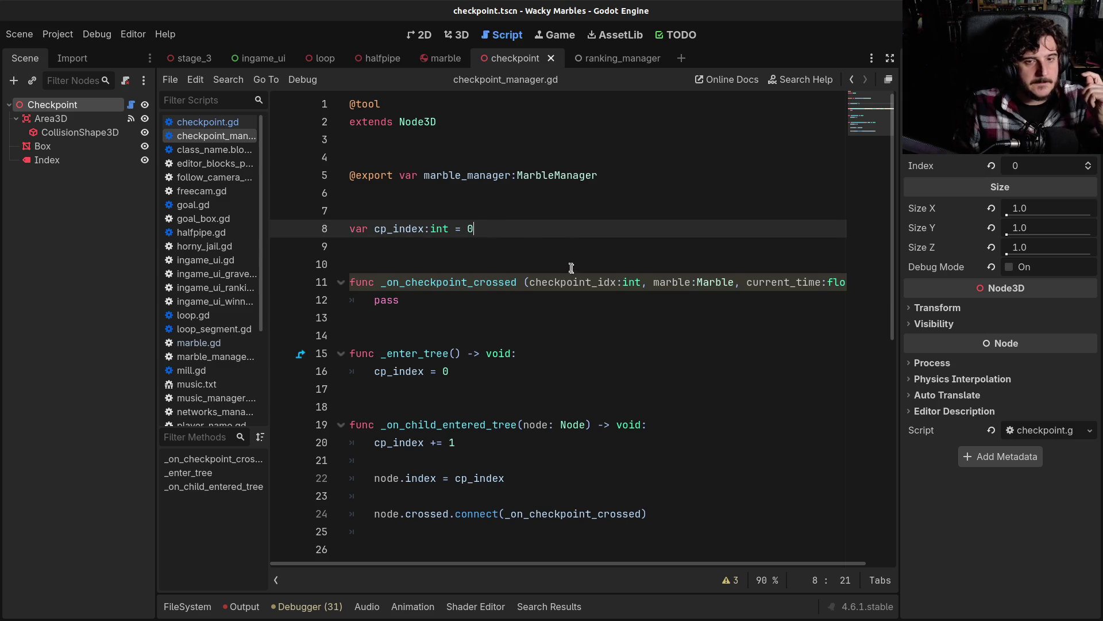
key("Return")
key("Return")
type("func _")
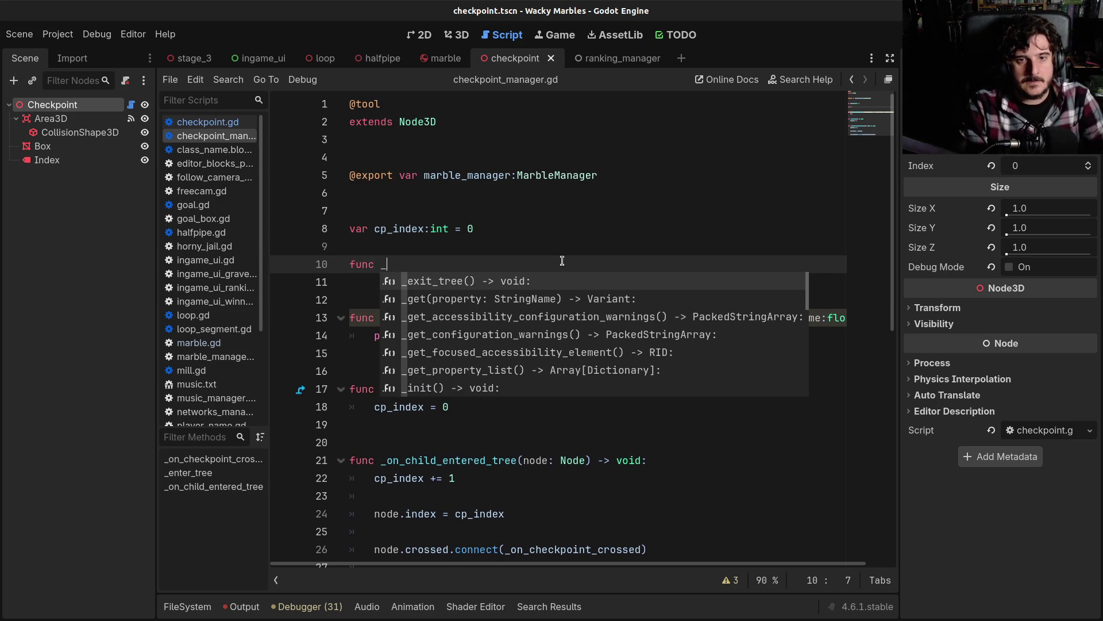
type("pro")
key("Return")
Step: Move the _enter_tree function above _process and start an indented body line in _process
key("Down")
key("Down")
key("Down")
key("Down")
key("Down")
key("Down")
key("shift+Up")
key("shift+Up")
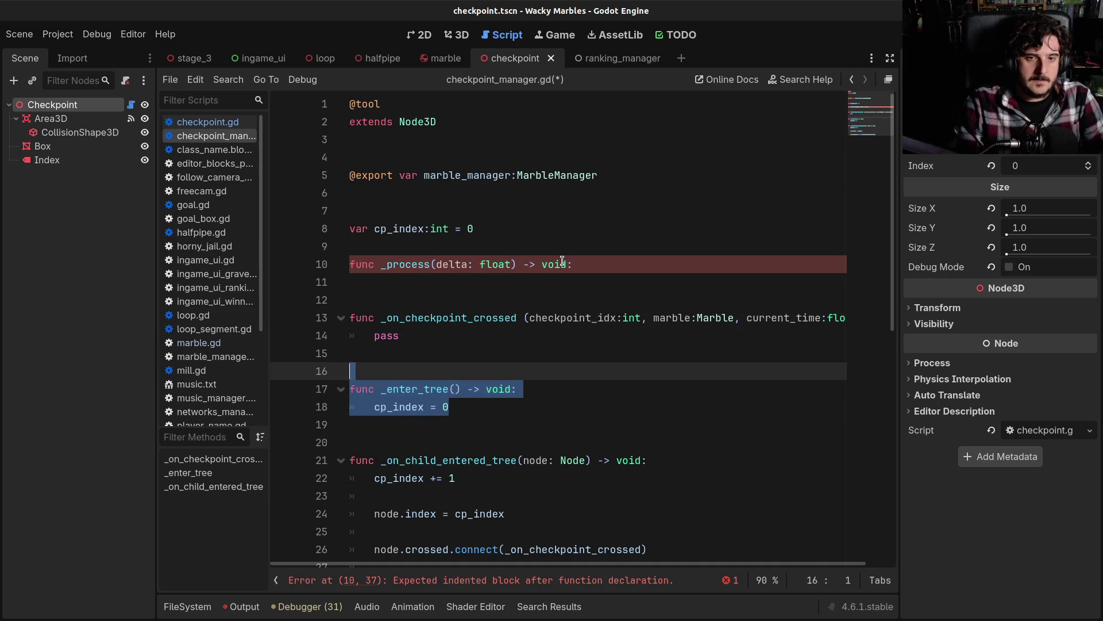
key("ctrl+x")
key("Up")
key("Up")
key("Up")
key("Return")
key("Return")
key("Up")
key("Up")
key("ctrl+v")
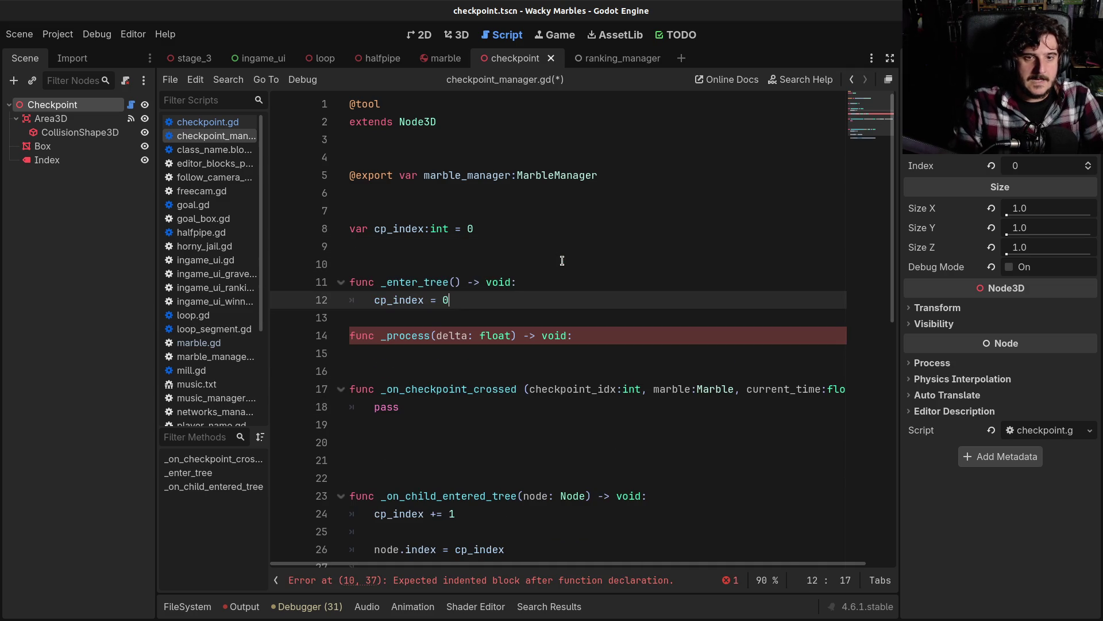
key("Down")
key("Down")
key("Return")
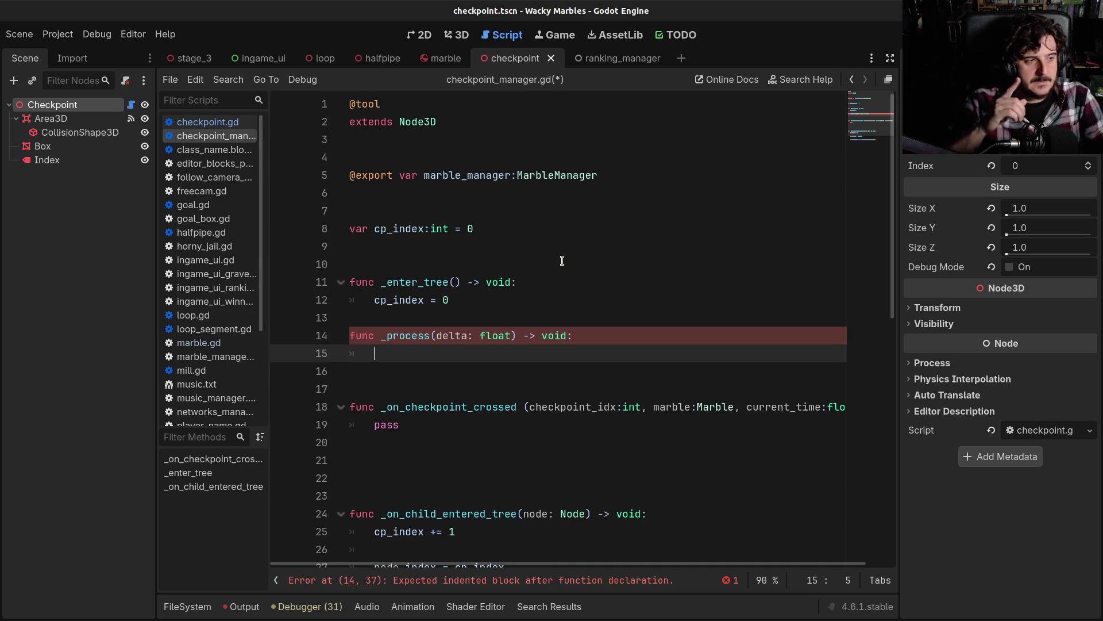
Step: Write 'for marble in marble_manager.get_children():' using autocomplete for marble_manager and get_children
type("for ")
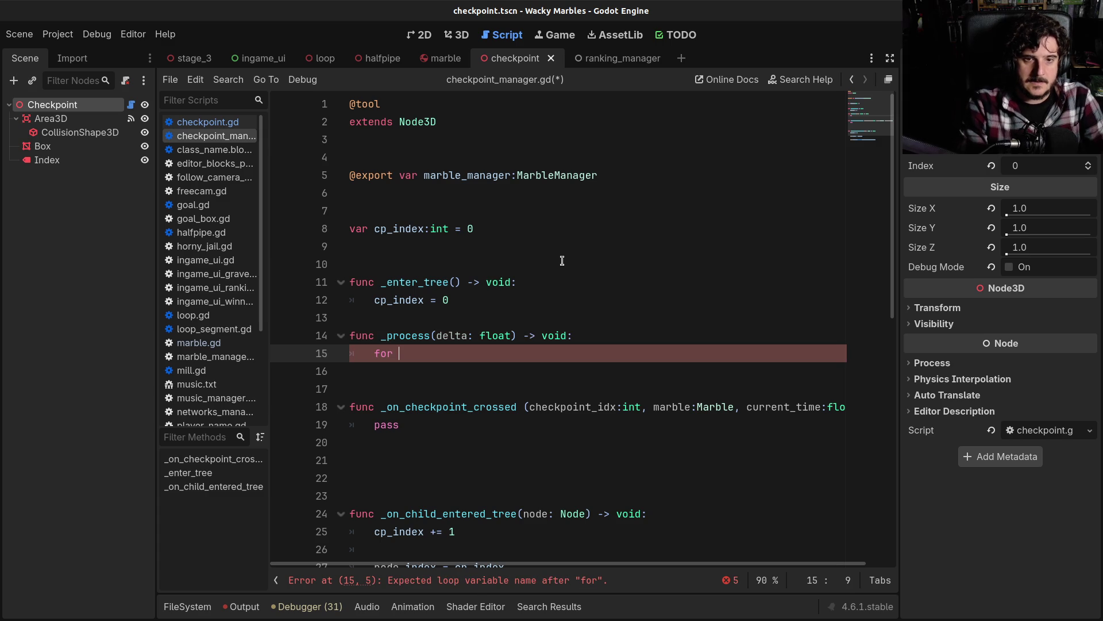
type("marble i")
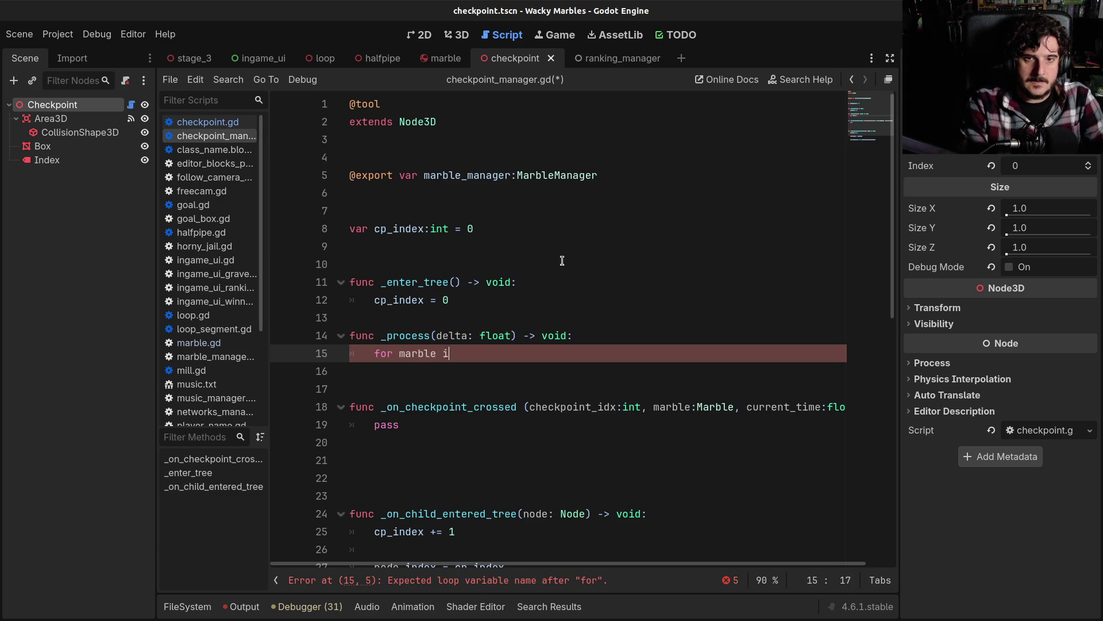
type("n mar")
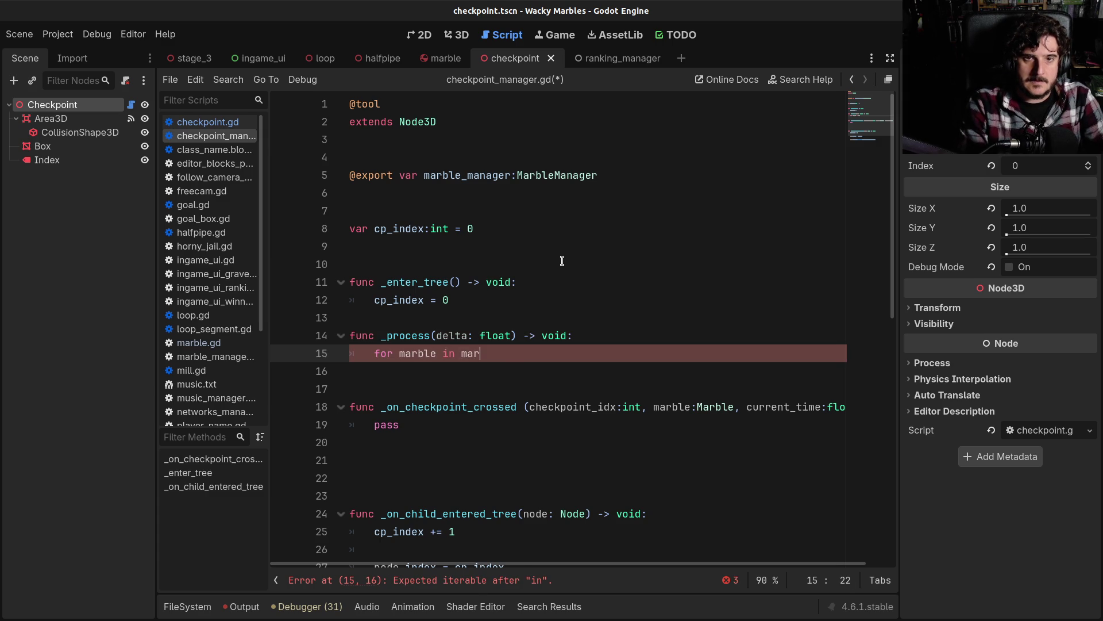
key("Return")
type(".")
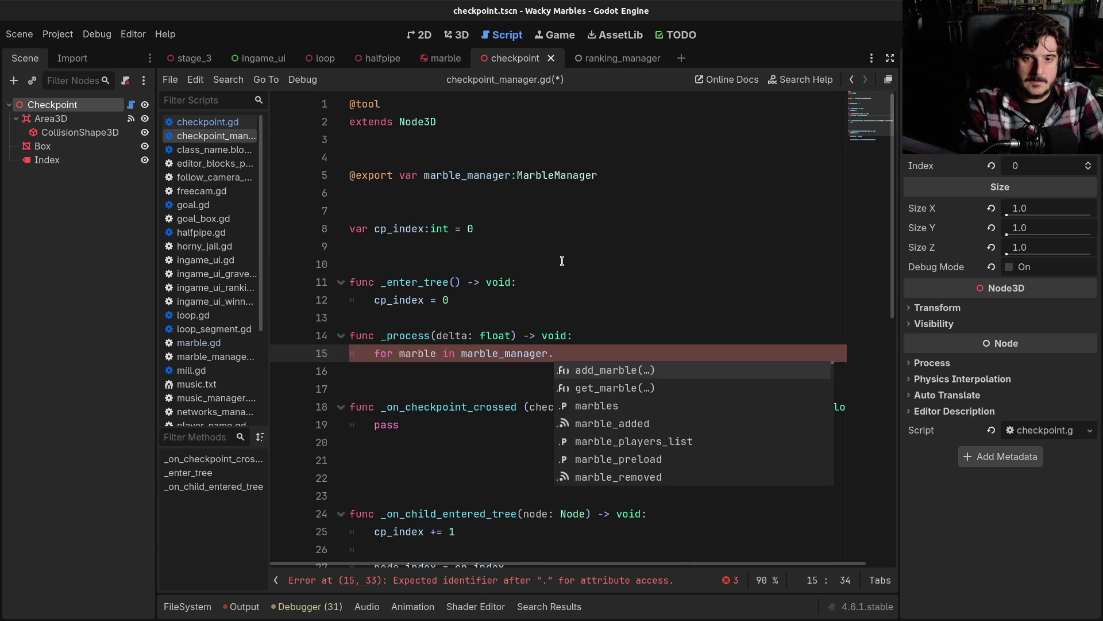
type("get")
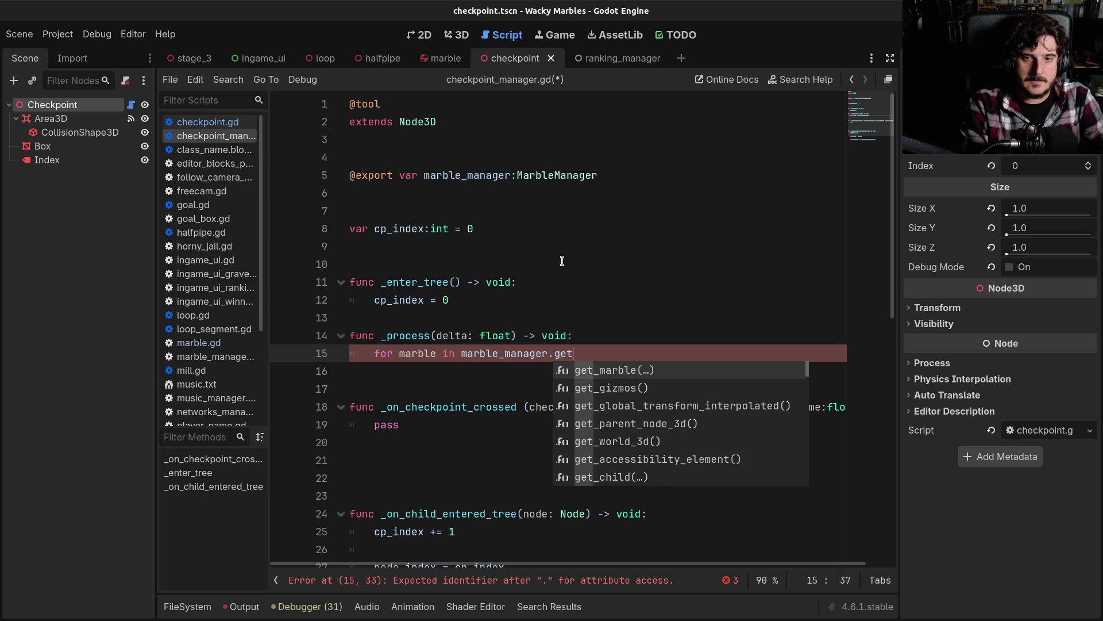
type("_chil")
key("Down")
key("Return")
type("):")
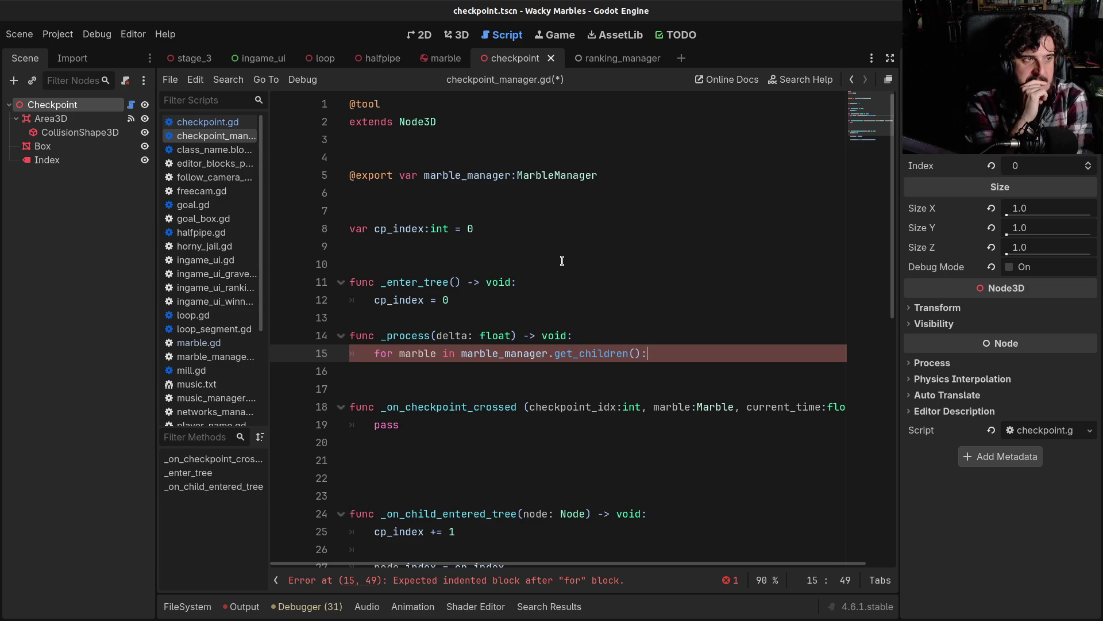
Step: Add a blank line above _process, give the marble loop a pass body, and save checkpoint_manager.gd
left_click(530, 311)
key("Return")
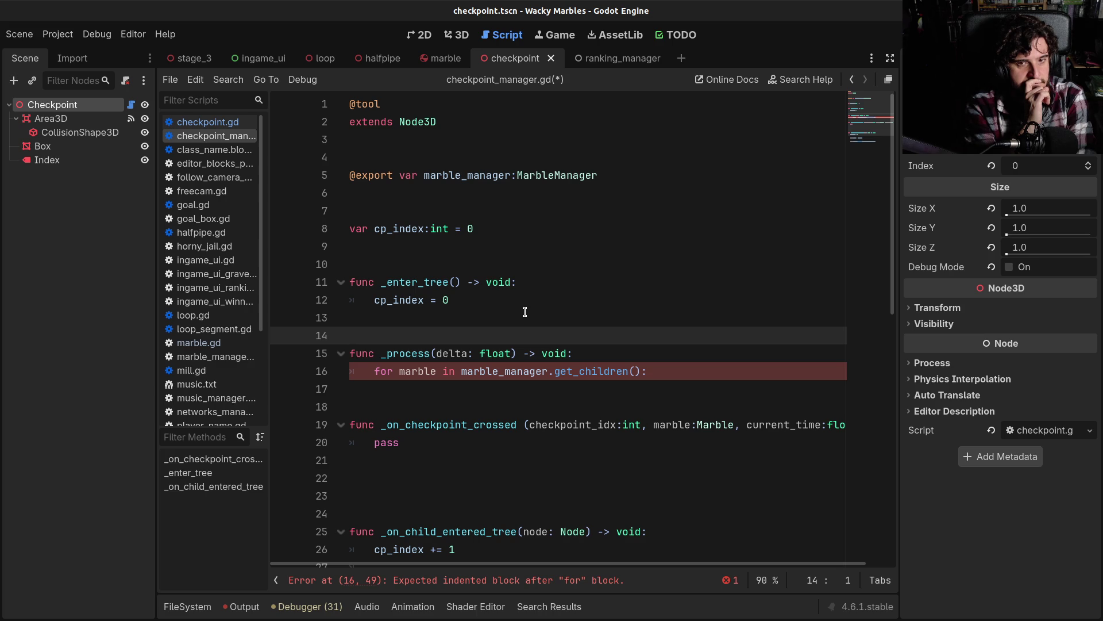
left_click(585, 394)
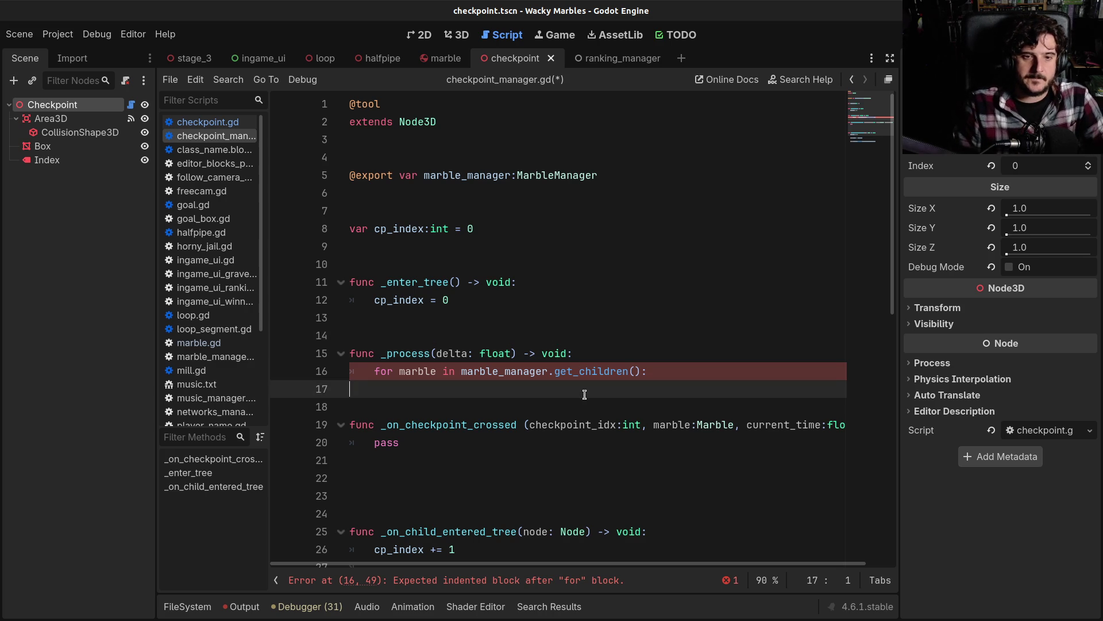
key("Tab")
key("Tab")
type("pass")
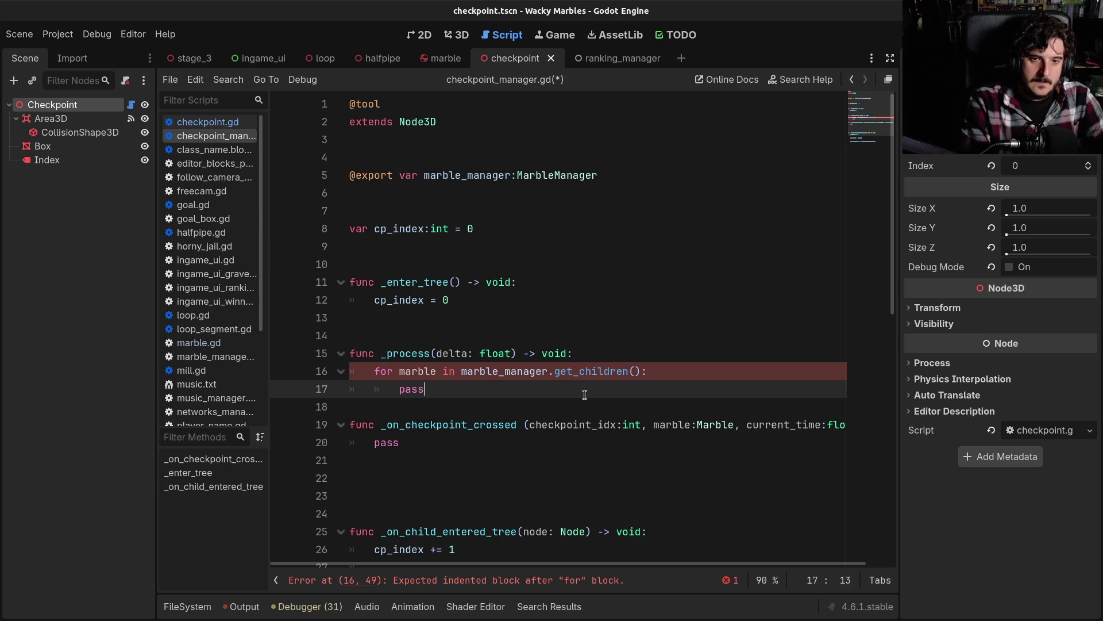
key("Return")
key("BackSpace")
key("BackSpace")
key("ctrl+s")
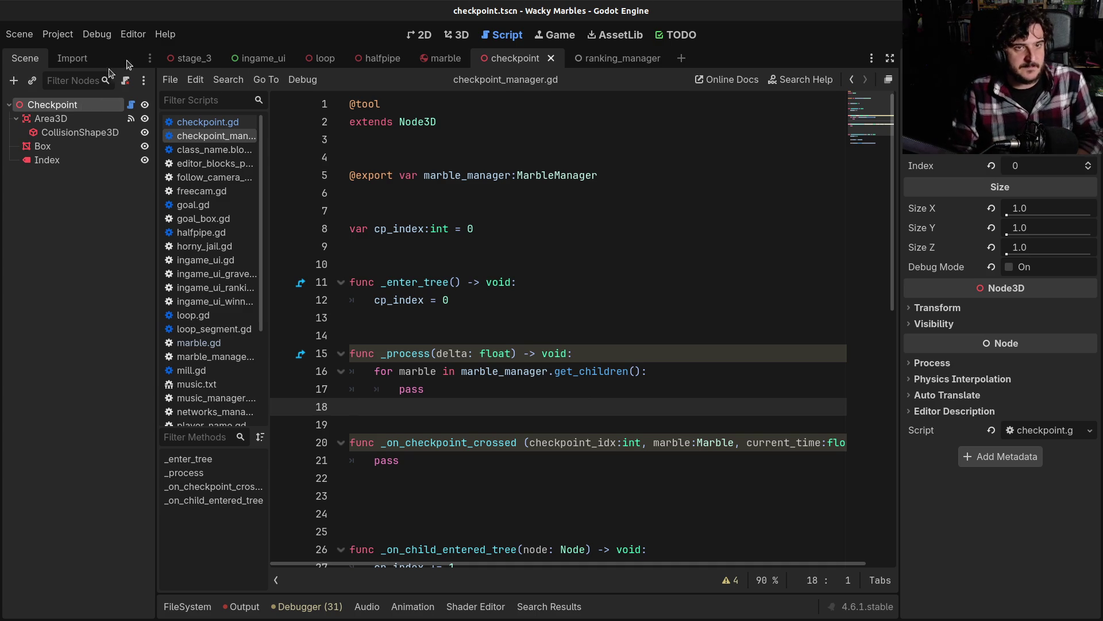
Step: Show stage_3 in 3D and frame the view on the selected Checkpoint1
left_click(190, 58)
left_click(456, 35)
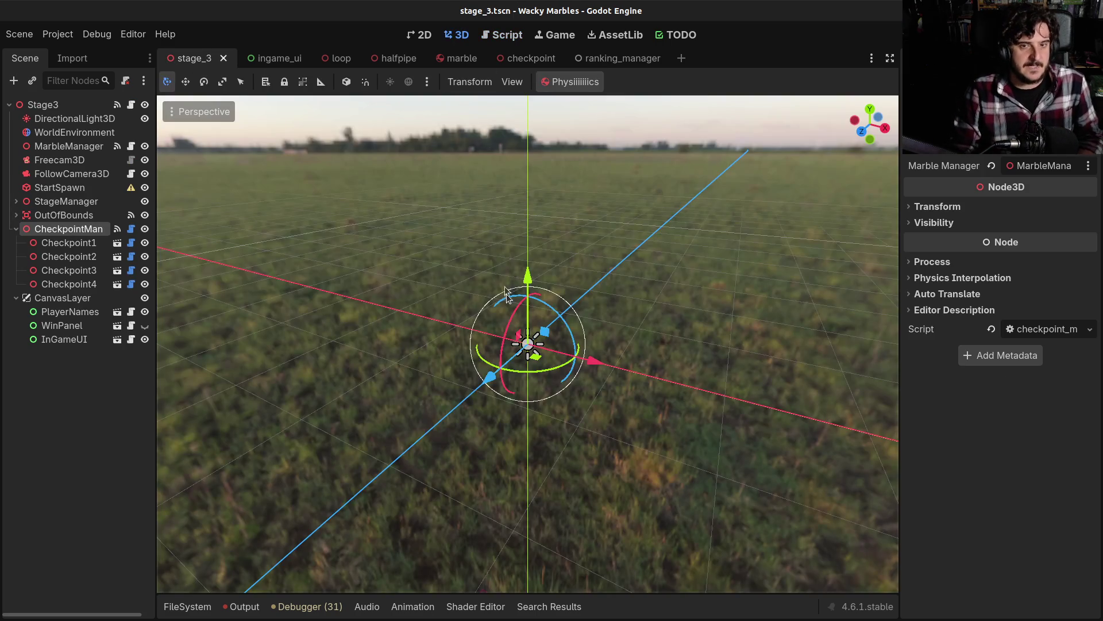
left_click(66, 242)
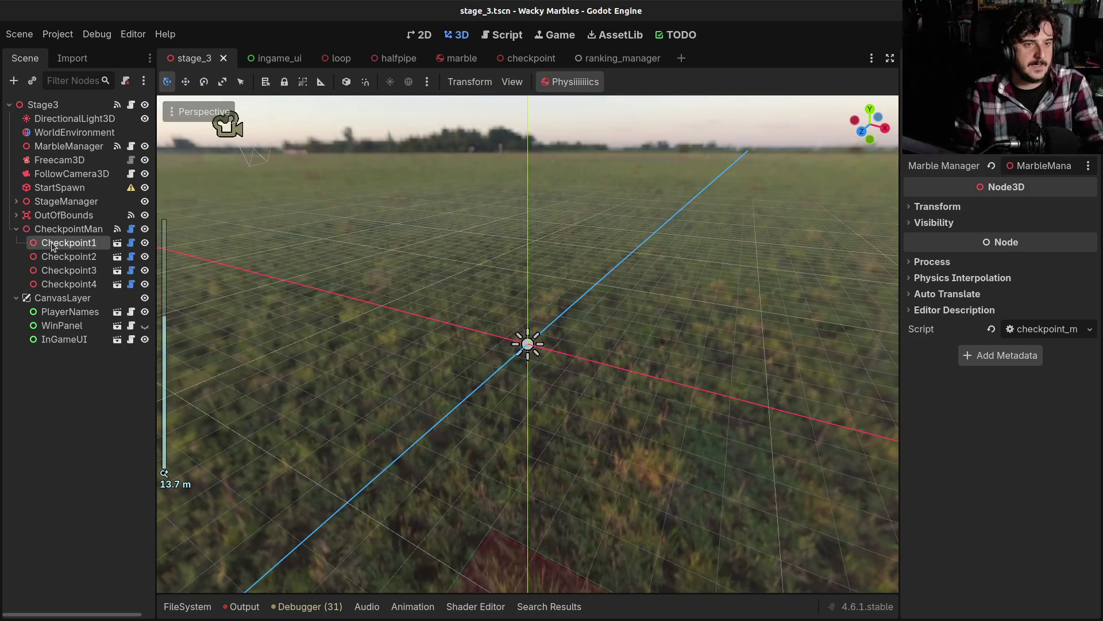
key("f")
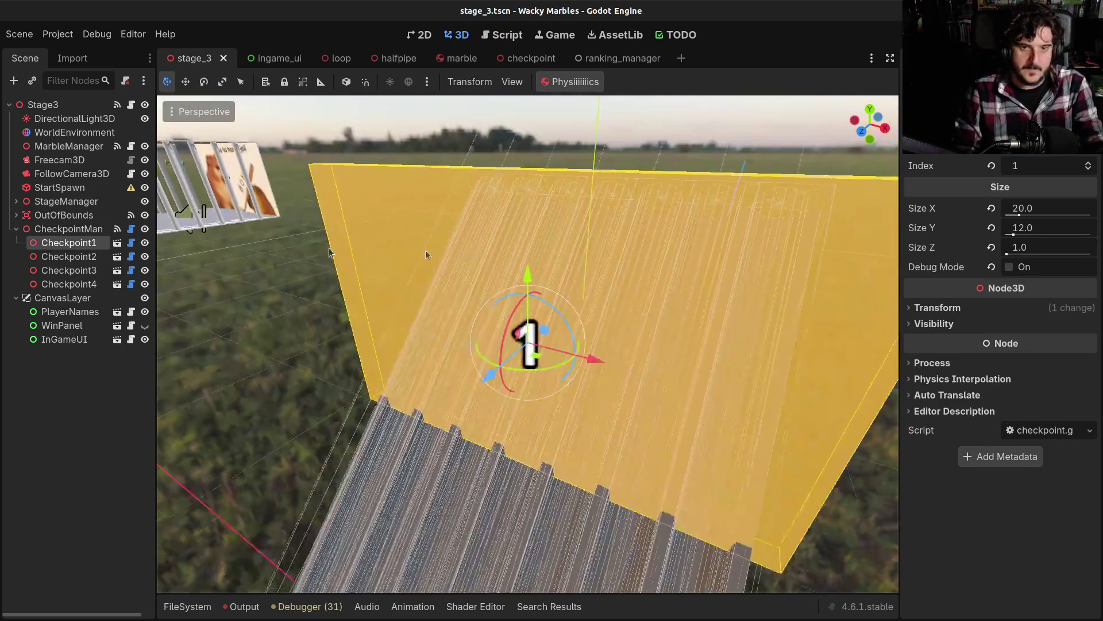
Step: Fly along the track past checkpoints 1–4, then reframe on Checkpoint1
scroll(613, 333, "down", 3)
key("w")
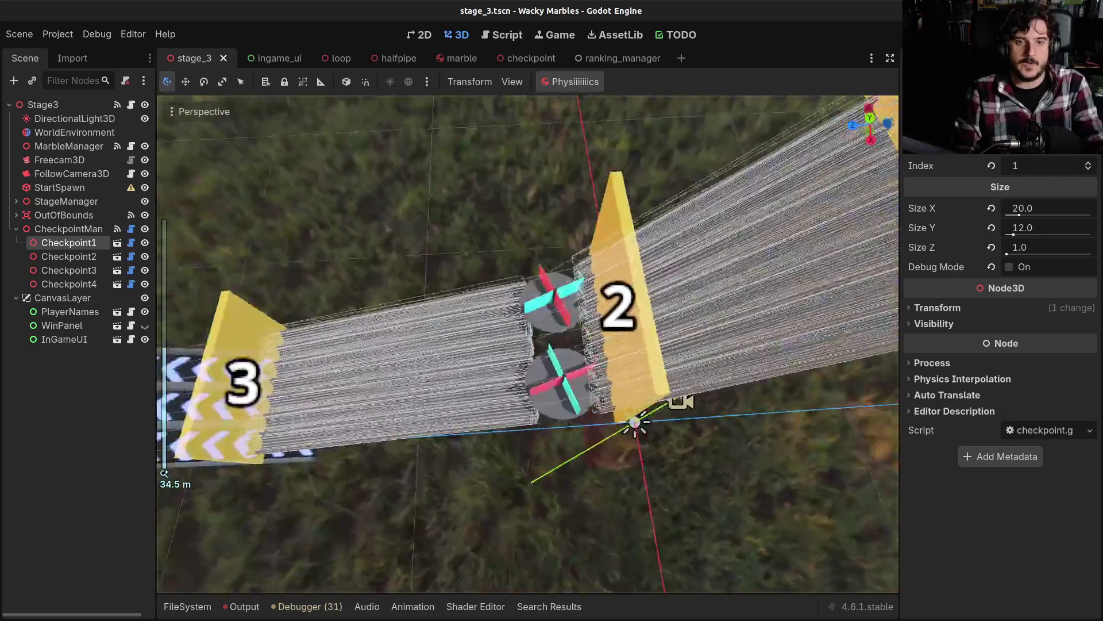
key("s")
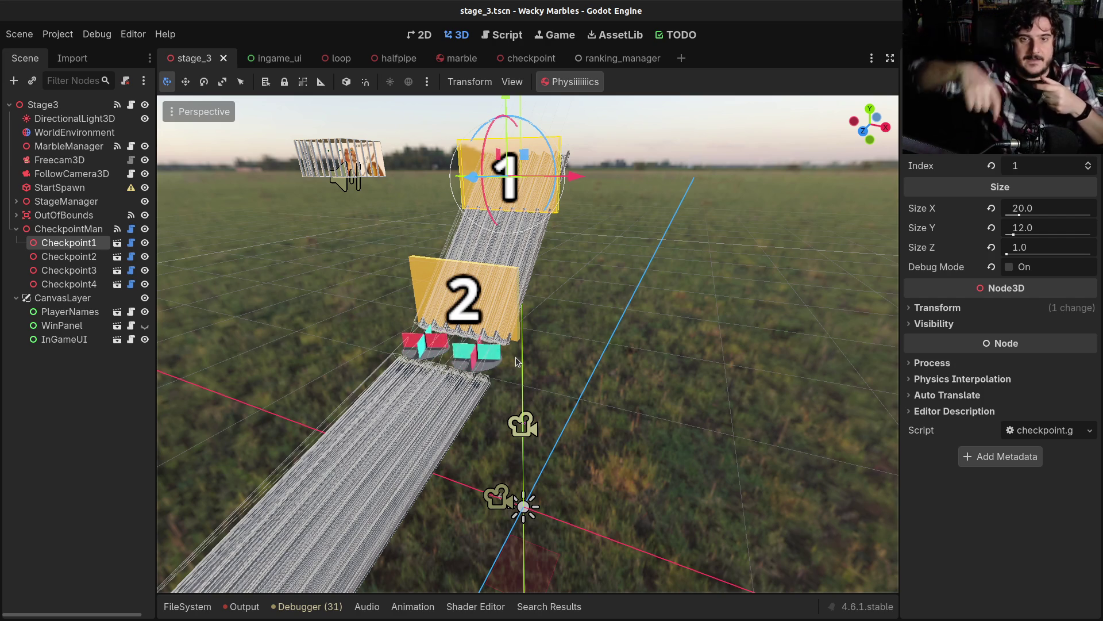
mouse_move(502, 424)
left_mouse_down()
mouse_move(365, 440)
mouse_move(310, 419)
mouse_move(449, 294)
left_mouse_up()
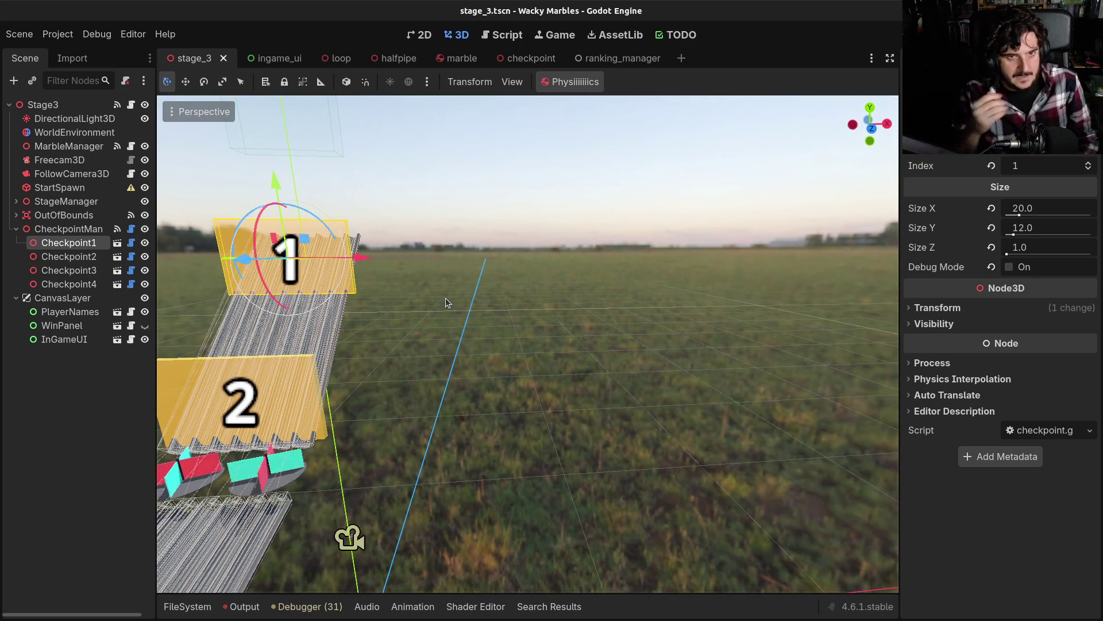
mouse_move(446, 298)
left_mouse_down()
mouse_move(397, 270)
mouse_move(397, 190)
left_mouse_up()
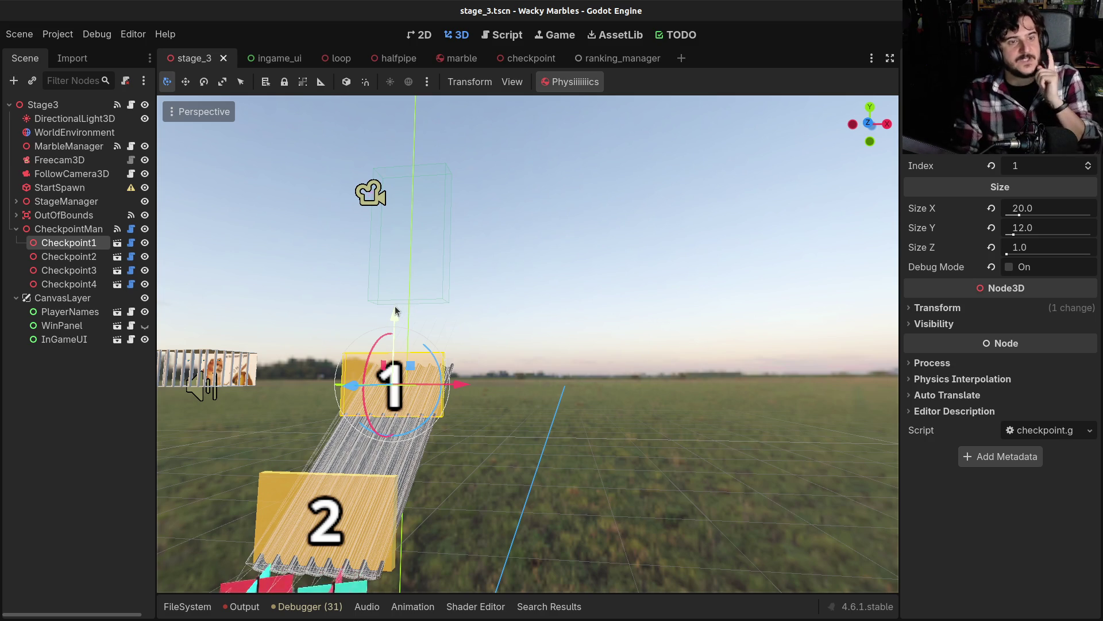
left_click_drag(434, 313, 426, 189)
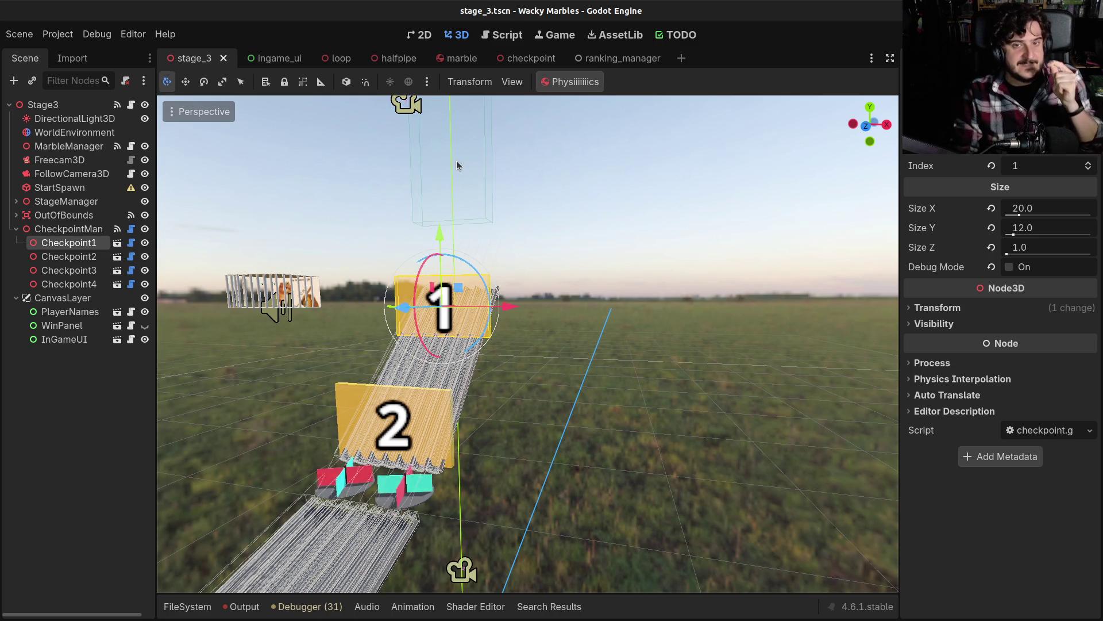
mouse_move(428, 295)
left_mouse_down()
mouse_move(517, 287)
mouse_move(504, 326)
left_mouse_up()
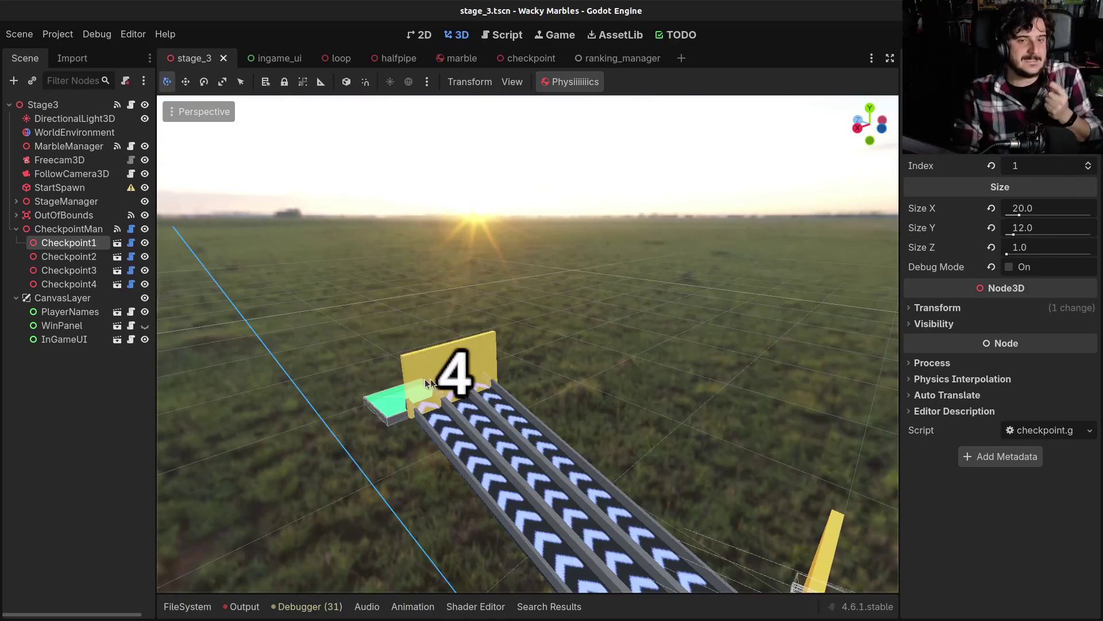
key("f")
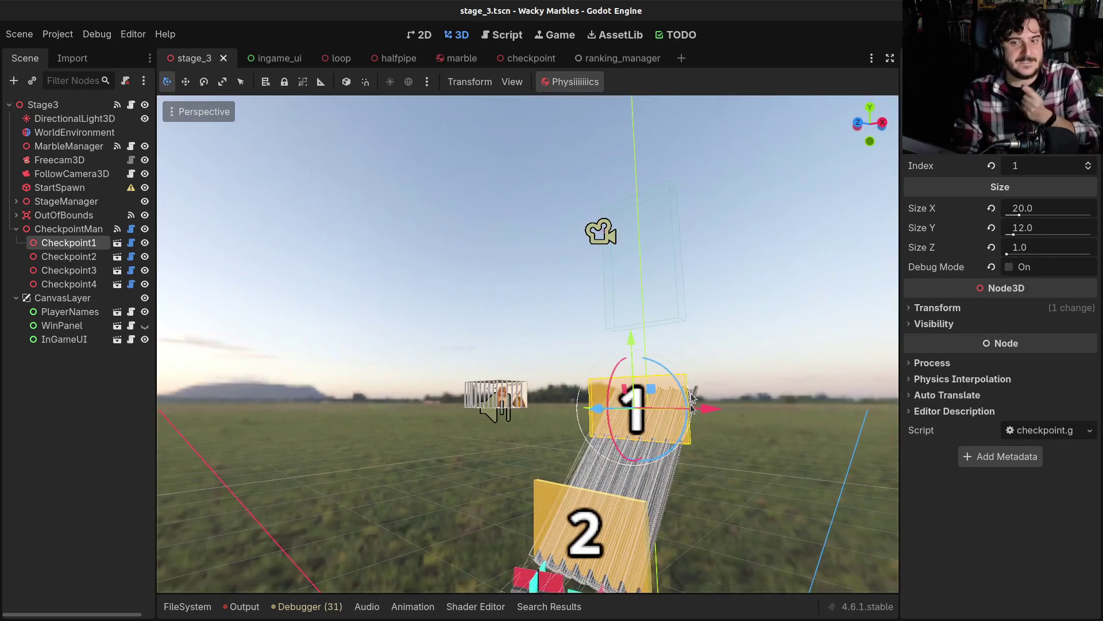
mouse_move(652, 418)
left_mouse_down()
mouse_move(659, 406)
mouse_move(638, 402)
mouse_move(644, 391)
mouse_move(575, 477)
left_mouse_up()
left_click_drag(626, 409, 618, 401)
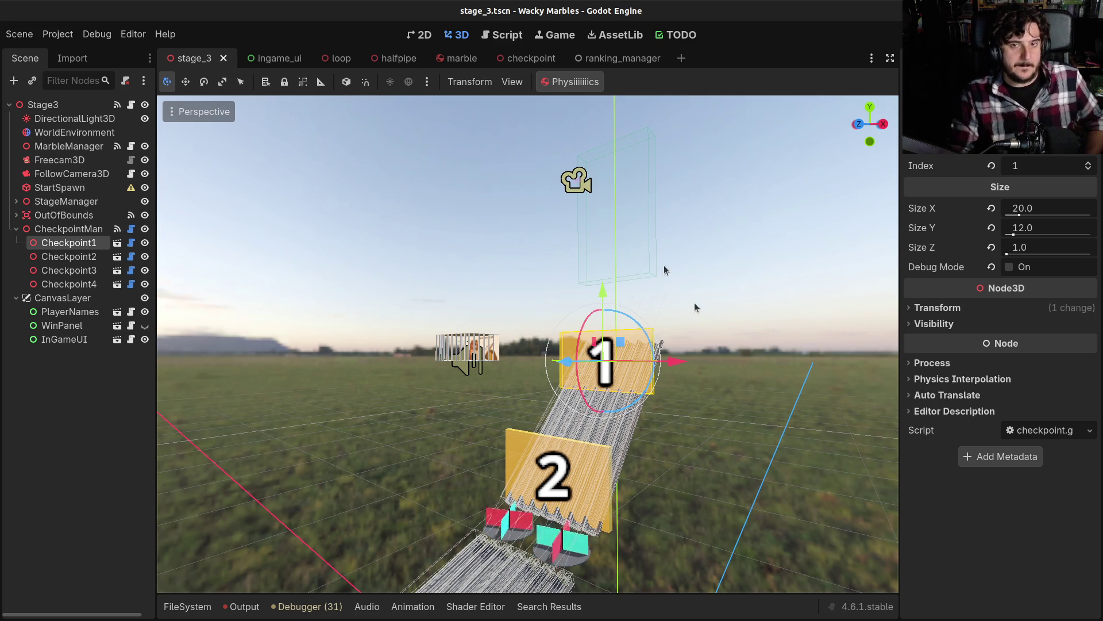
key("w")
key("s")
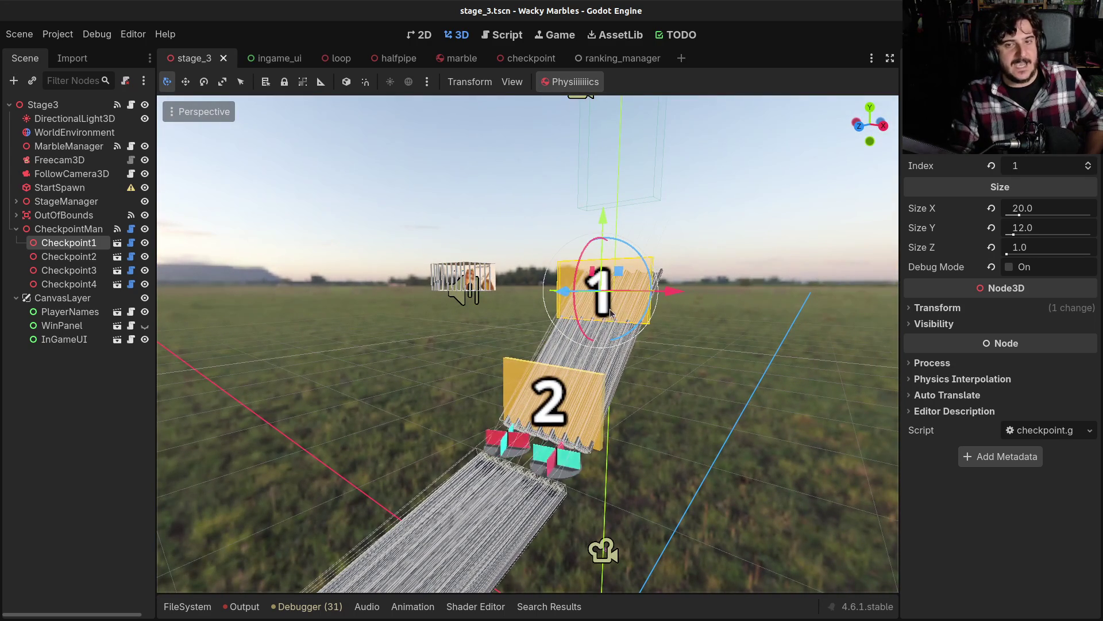
mouse_move(574, 352)
left_mouse_down()
mouse_move(606, 316)
mouse_move(831, 212)
left_mouse_up()
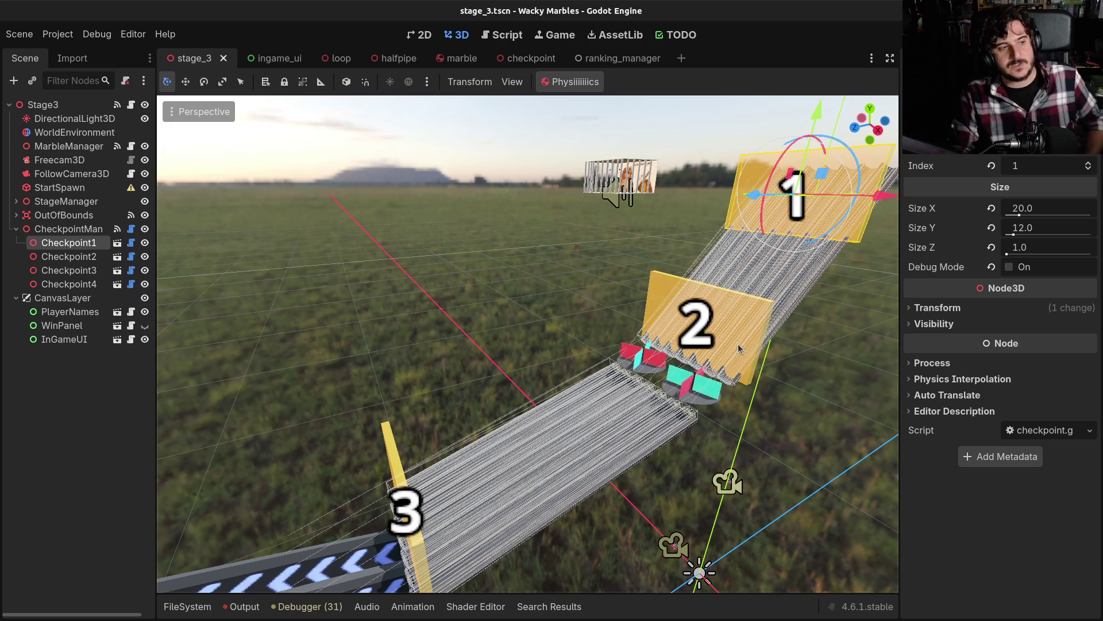
mouse_move(736, 306)
left_mouse_down()
mouse_move(576, 391)
mouse_move(532, 472)
left_mouse_up()
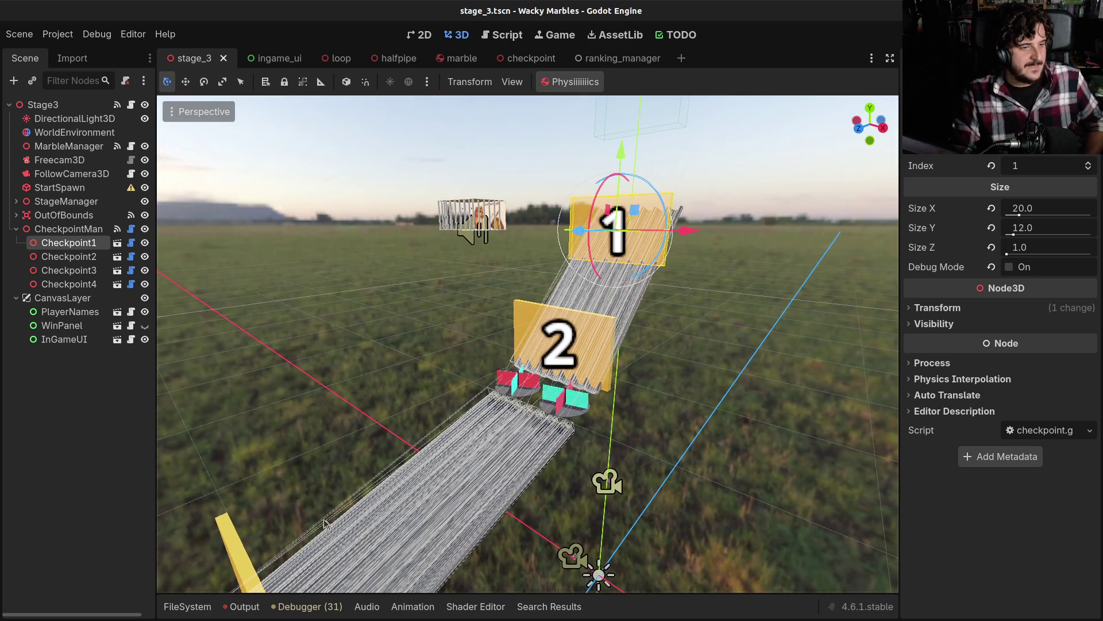
mouse_move(528, 344)
left_mouse_down()
mouse_move(528, 402)
mouse_move(527, 368)
mouse_move(405, 347)
left_mouse_up()
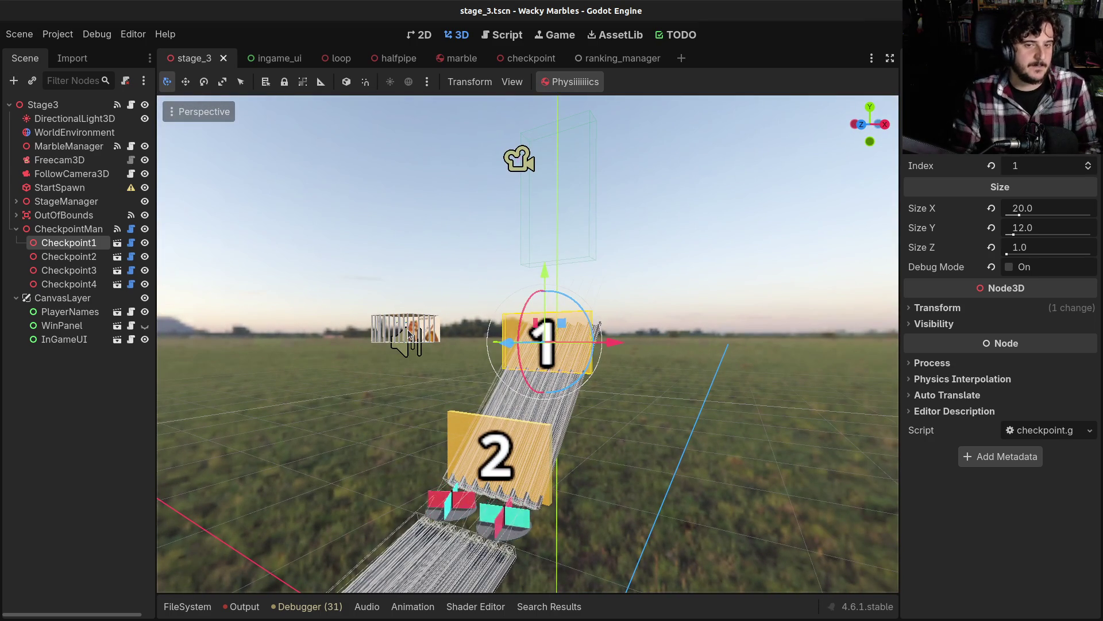
left_click_drag(480, 472, 485, 461)
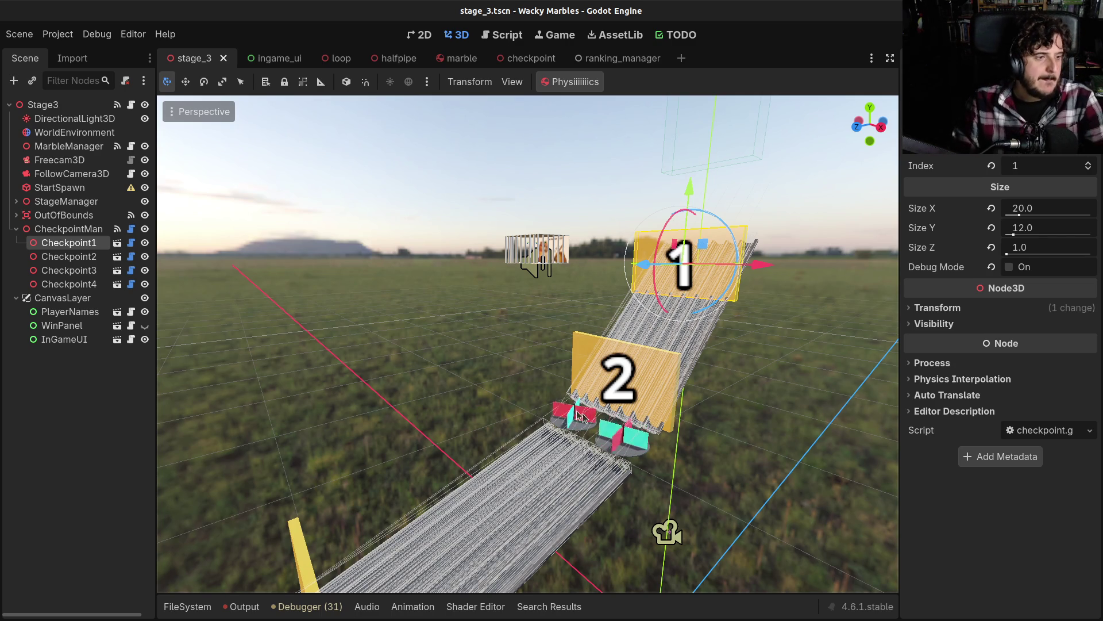
mouse_move(767, 358)
left_mouse_down()
mouse_move(805, 357)
mouse_move(170, 243)
left_mouse_up()
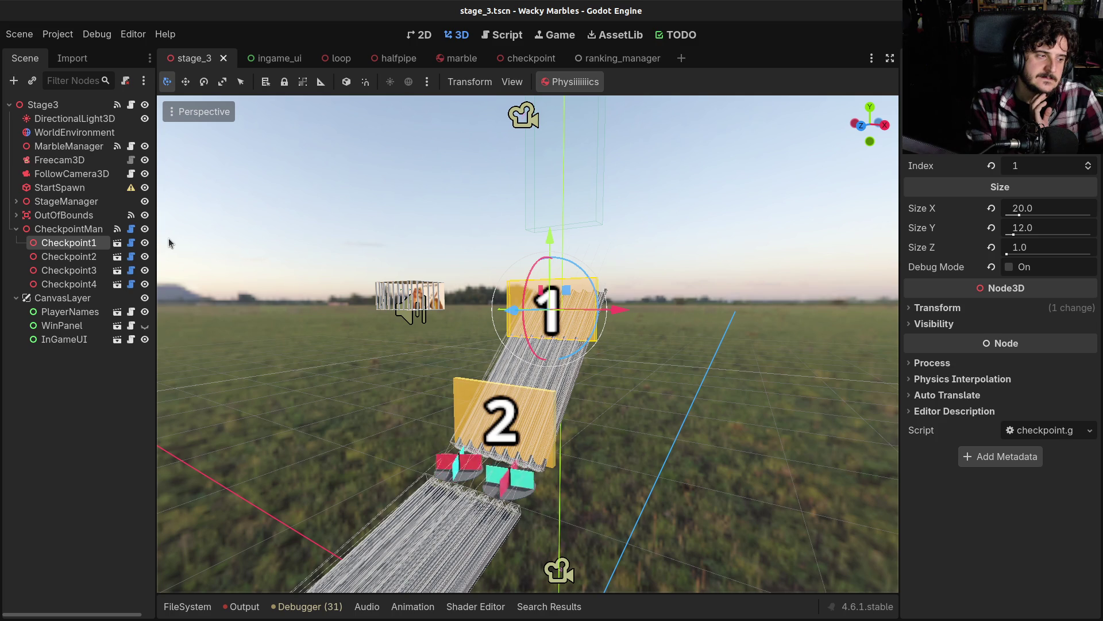
left_click_drag(207, 239, 207, 239)
Step: Select the GoalBox and slide it along the Z axis, reframing the view on it
key("s")
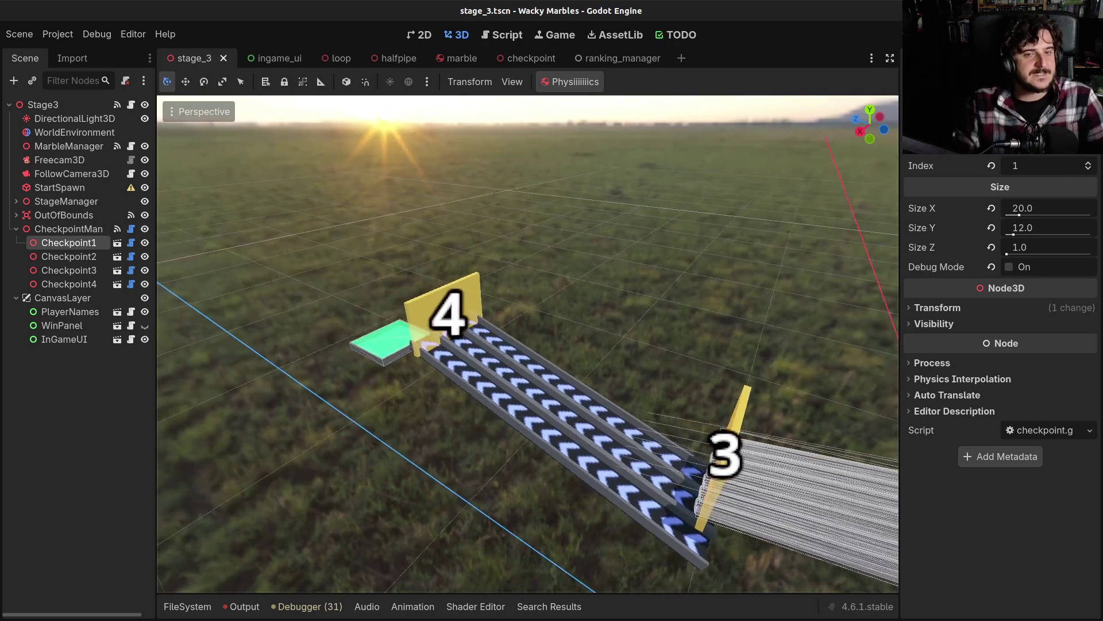
scroll(528, 344, "down", 2)
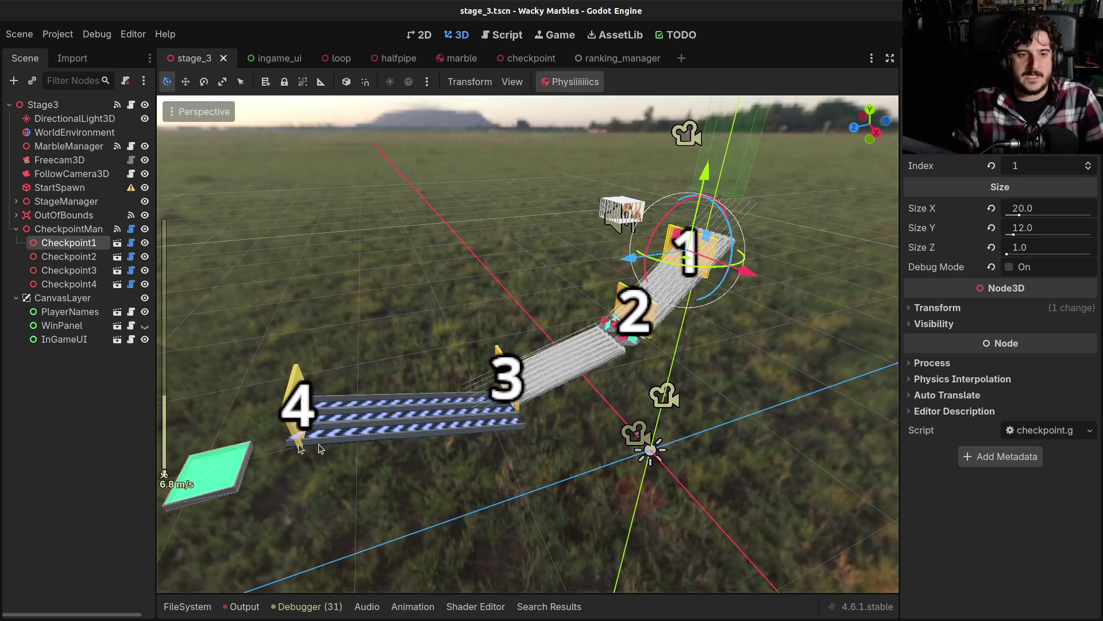
left_click(232, 468)
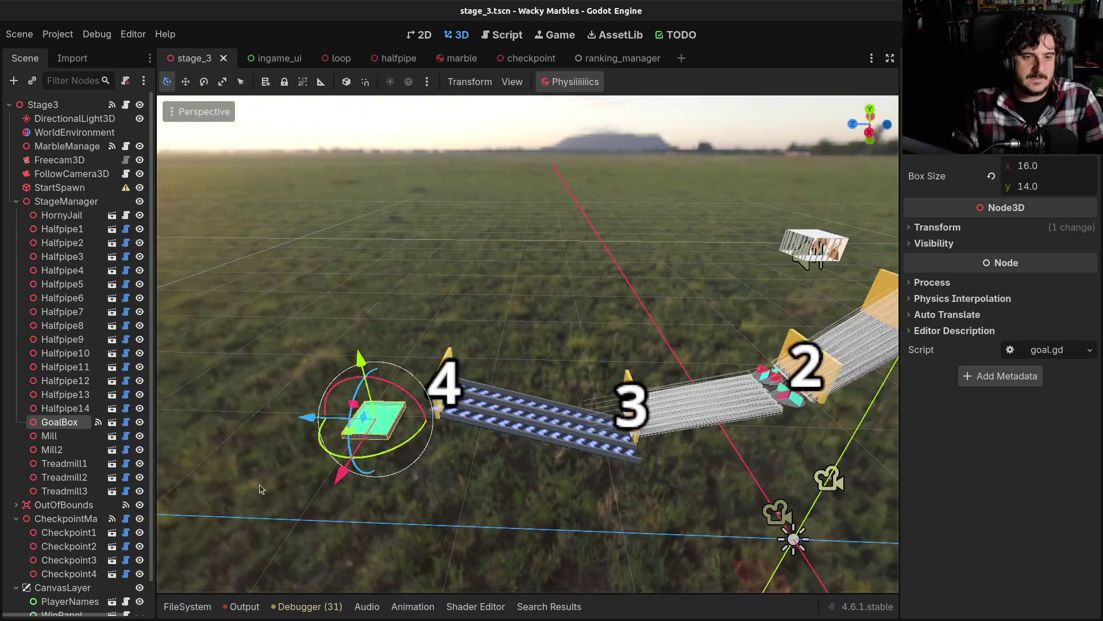
key("g")
key("z")
key("f")
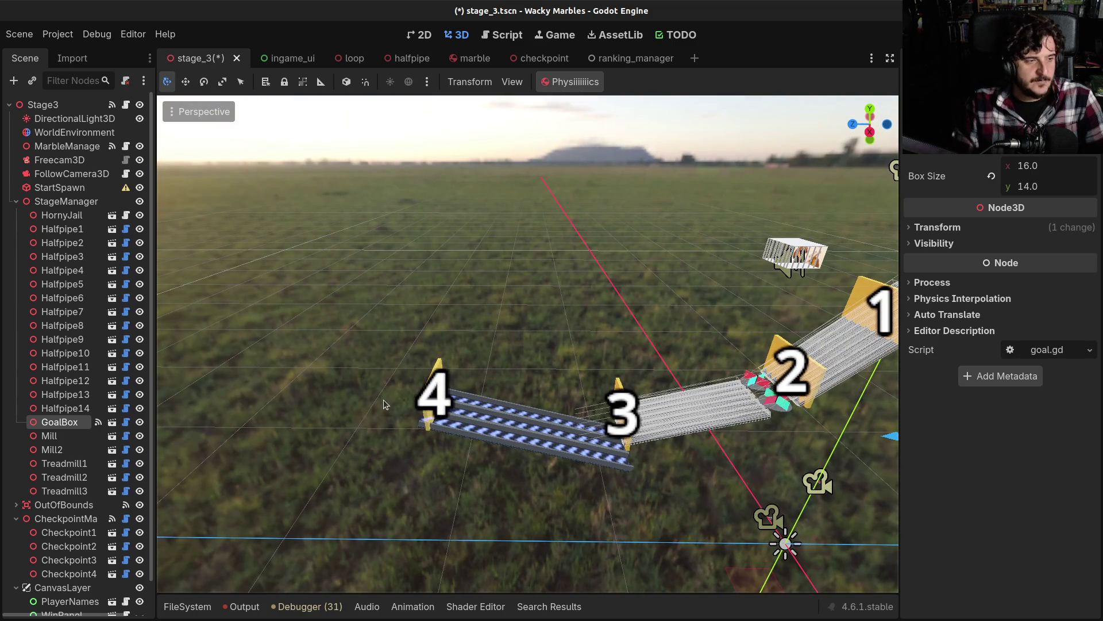
key("f")
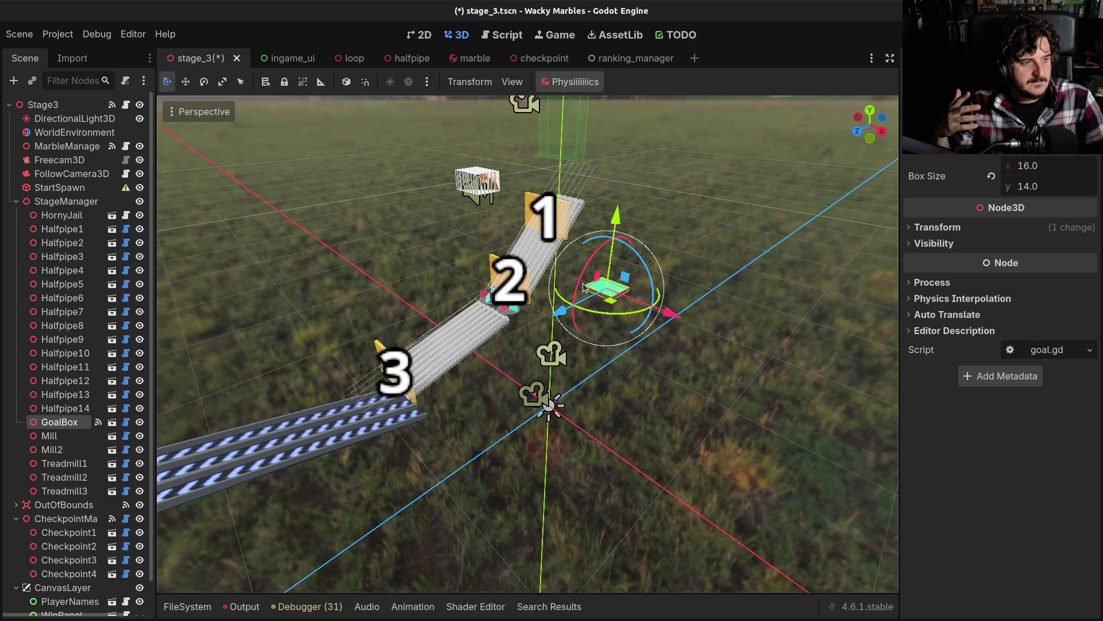
Step: Undo the GoalBox move, inspect the track from the other side, then drag the GoalBox along Z again
key("ctrl+z")
key("f")
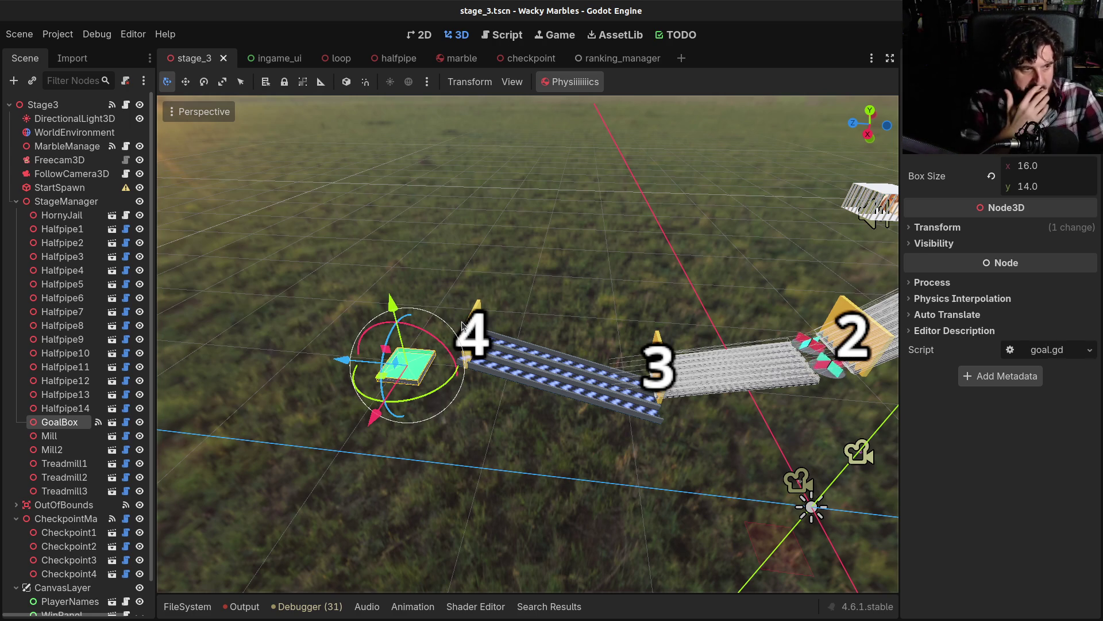
mouse_move(463, 325)
left_mouse_down()
mouse_move(721, 351)
mouse_move(451, 398)
mouse_move(523, 435)
mouse_move(857, 276)
left_mouse_up()
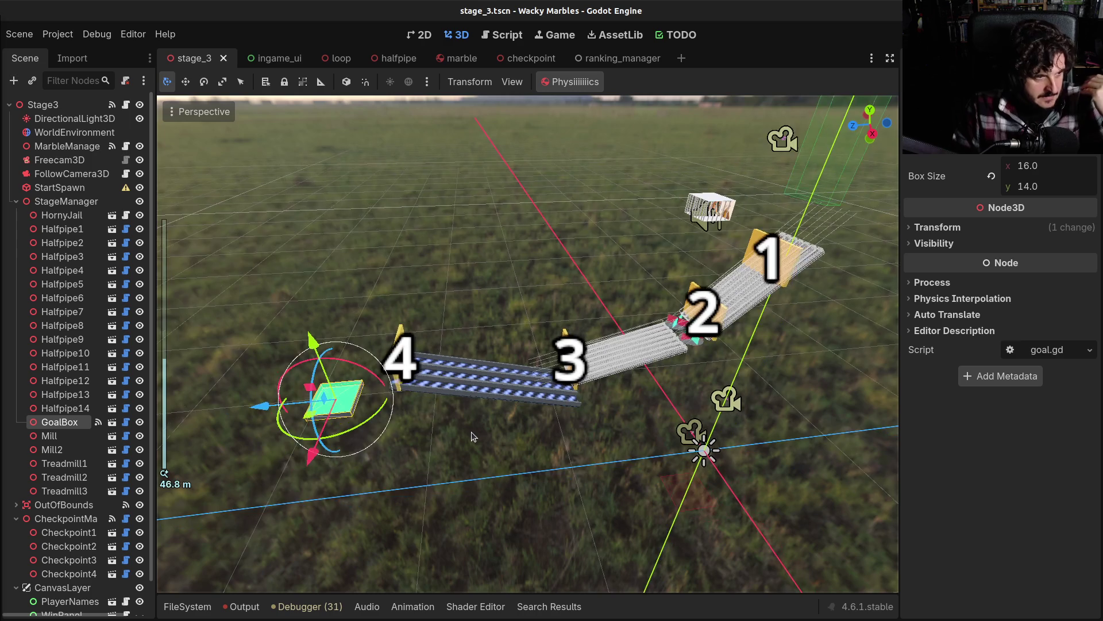
scroll(469, 440, "down", 3)
scroll(475, 437, "down", 6)
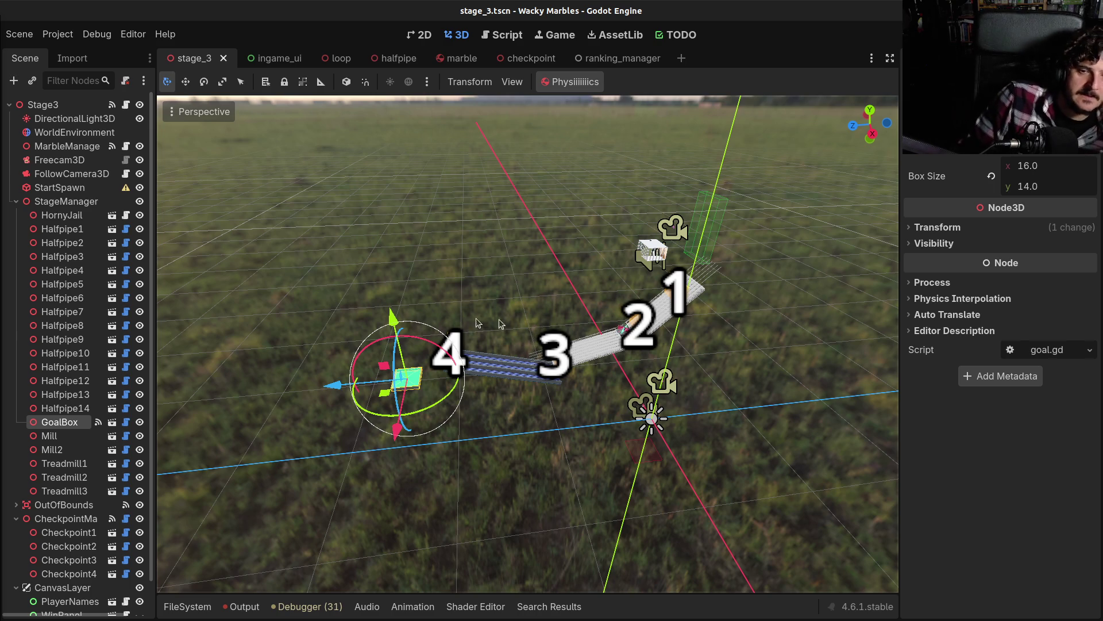
mouse_move(332, 384)
left_mouse_down()
mouse_move(621, 396)
mouse_move(688, 339)
left_mouse_up()
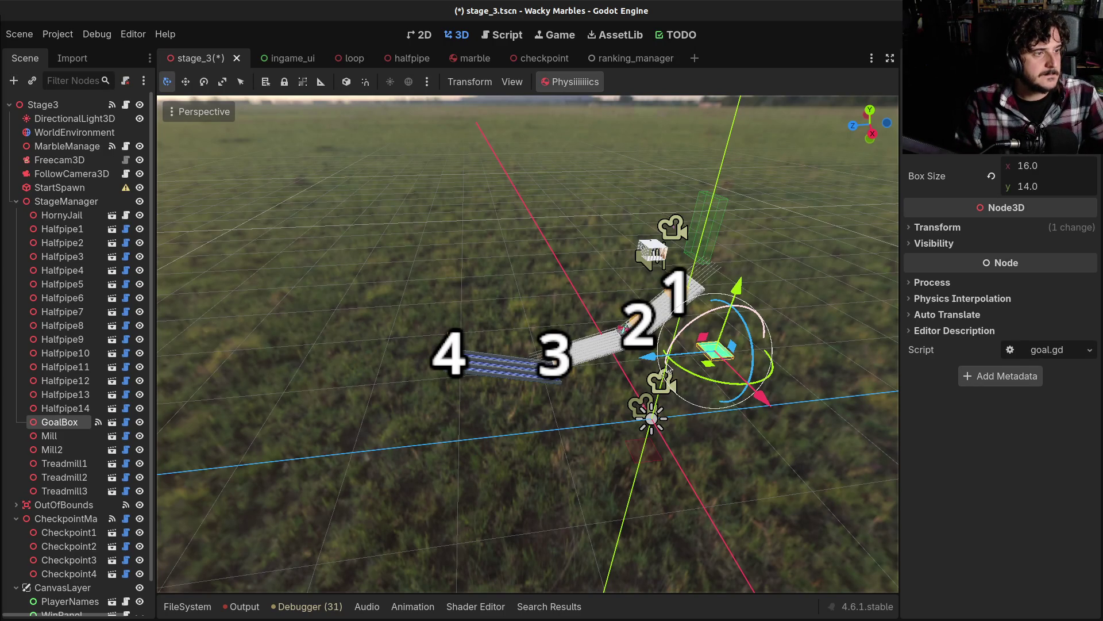
Step: Undo the GoalBox drag so it returns beside treadmill 4, then open the checkpoint scene
key("ctrl+z")
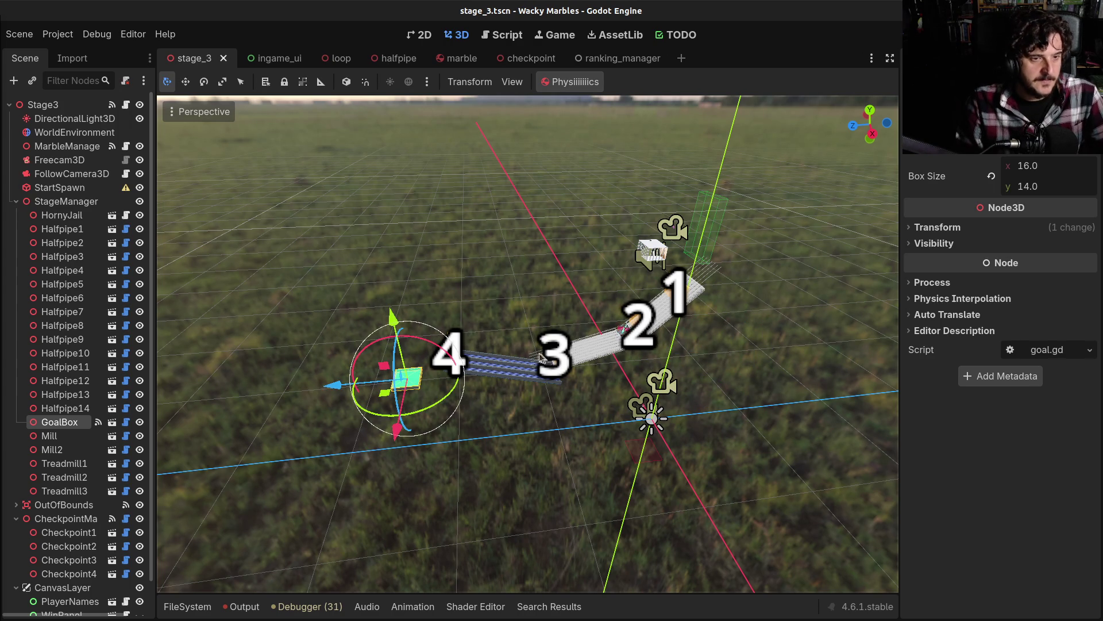
mouse_move(480, 60)
left_click(526, 58)
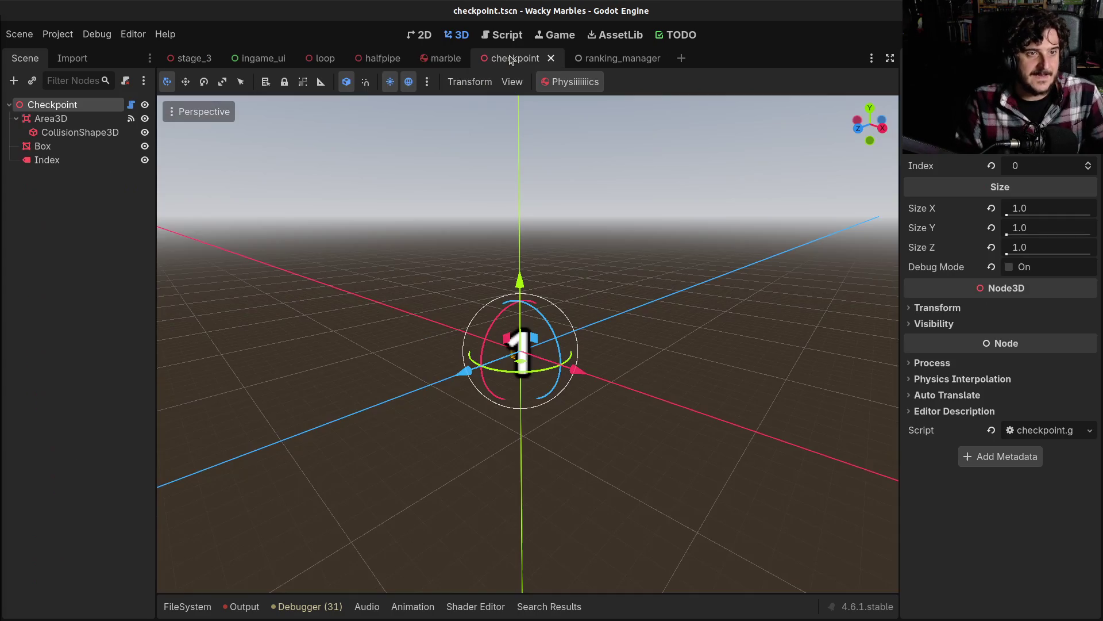
Step: Open marble.gd from the marble scene and collapse the FileSystem panel for a full-height code view
left_click(426, 58)
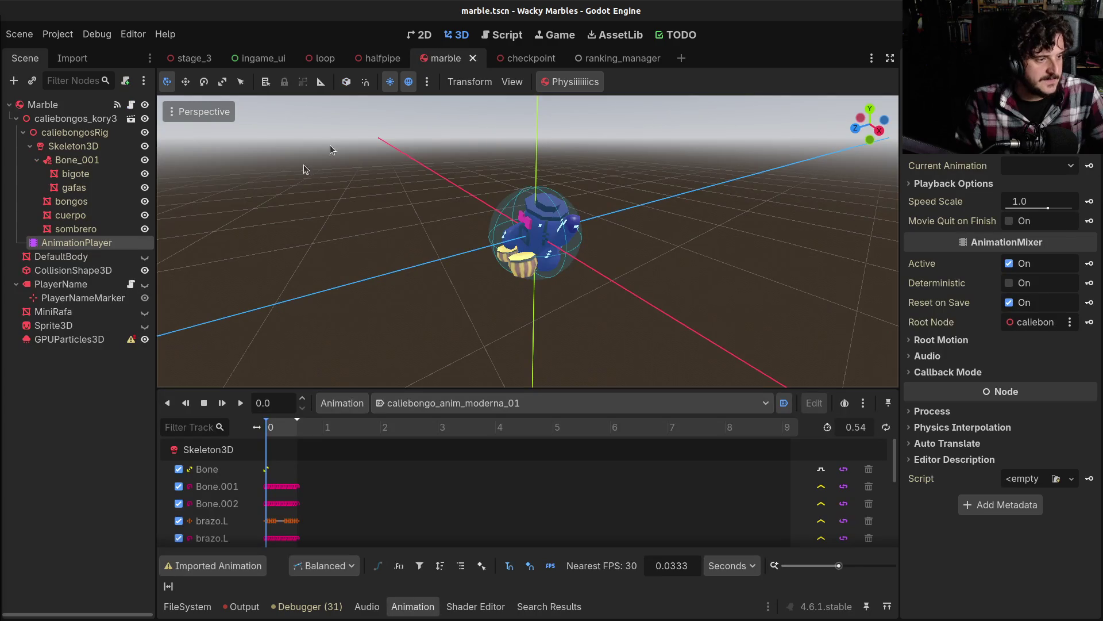
left_click(131, 104)
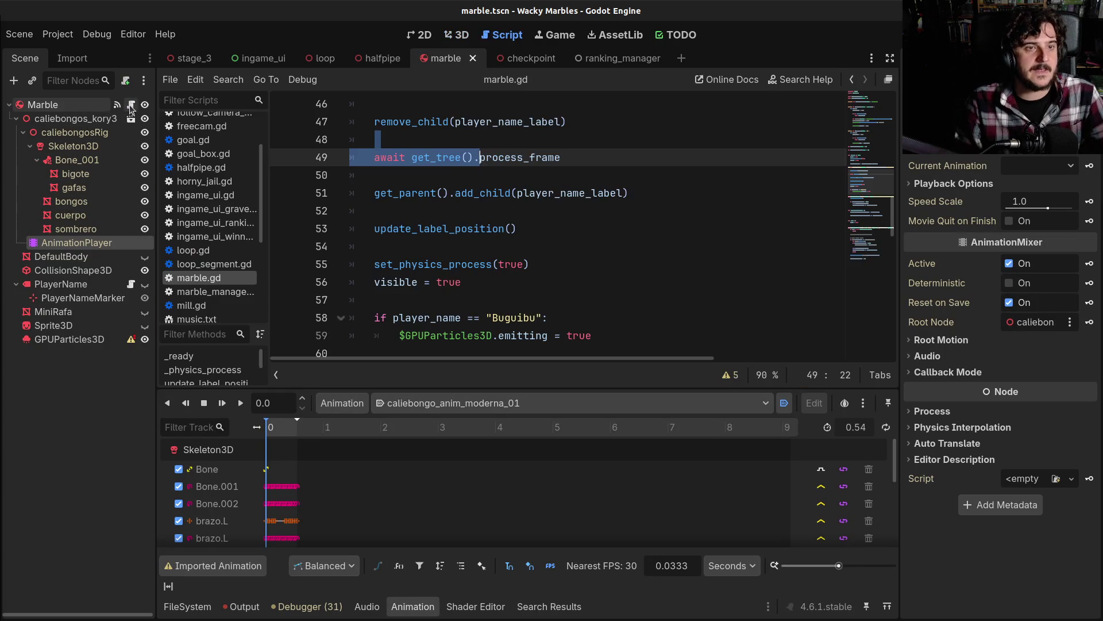
left_click(182, 608)
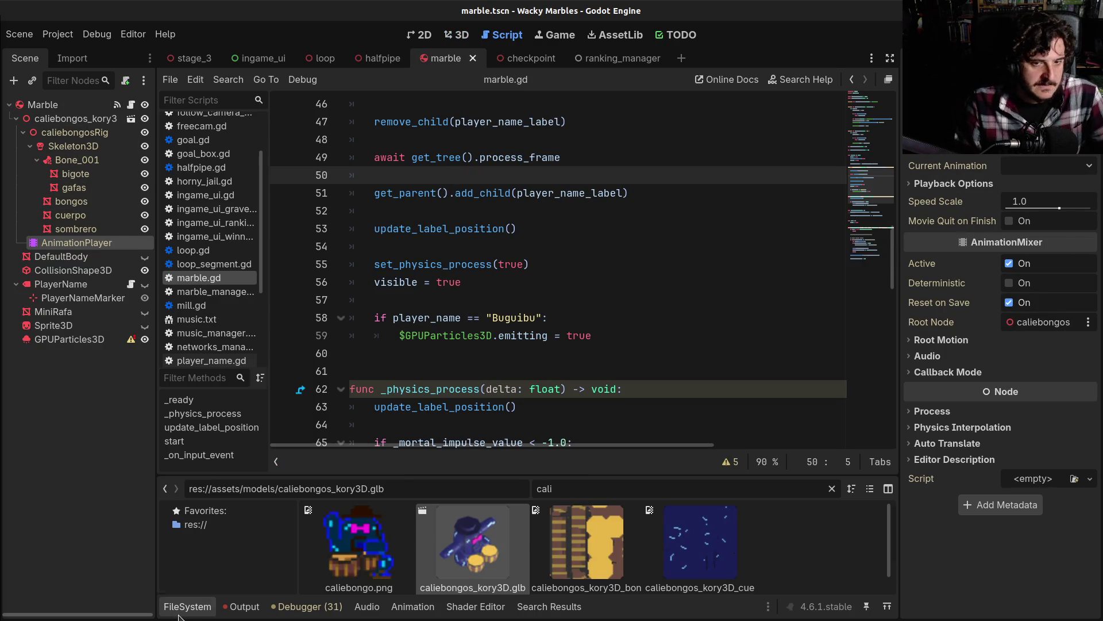
left_click(183, 609)
scroll(428, 374, "up", 15)
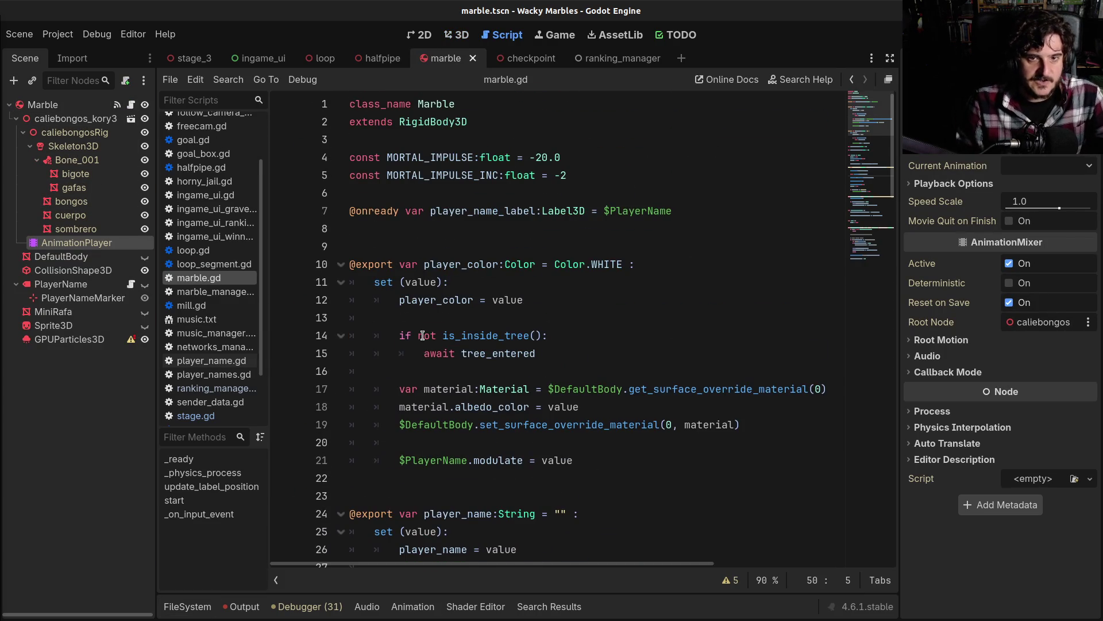
scroll(423, 335, "down", 8)
left_click(457, 294)
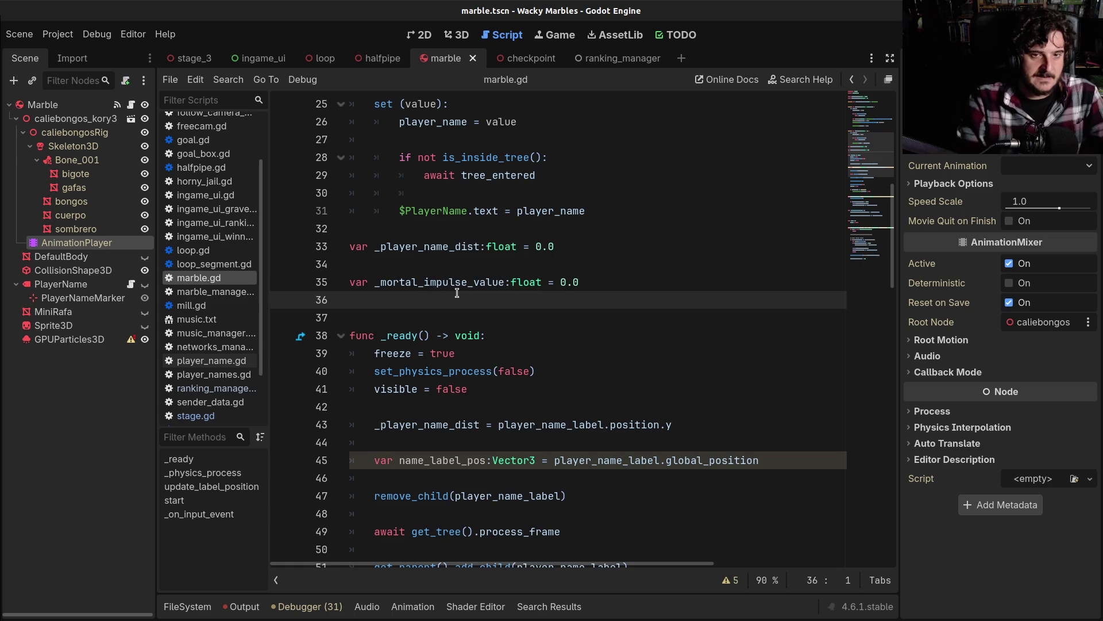
Step: Declare var last_checkpoint:int = 0 on a new line above _player_name_dist, fixing the misspelled name
key("Up")
key("Up")
key("Up")
key("Return")
key("Return")
key("Up")
type("var last_check")
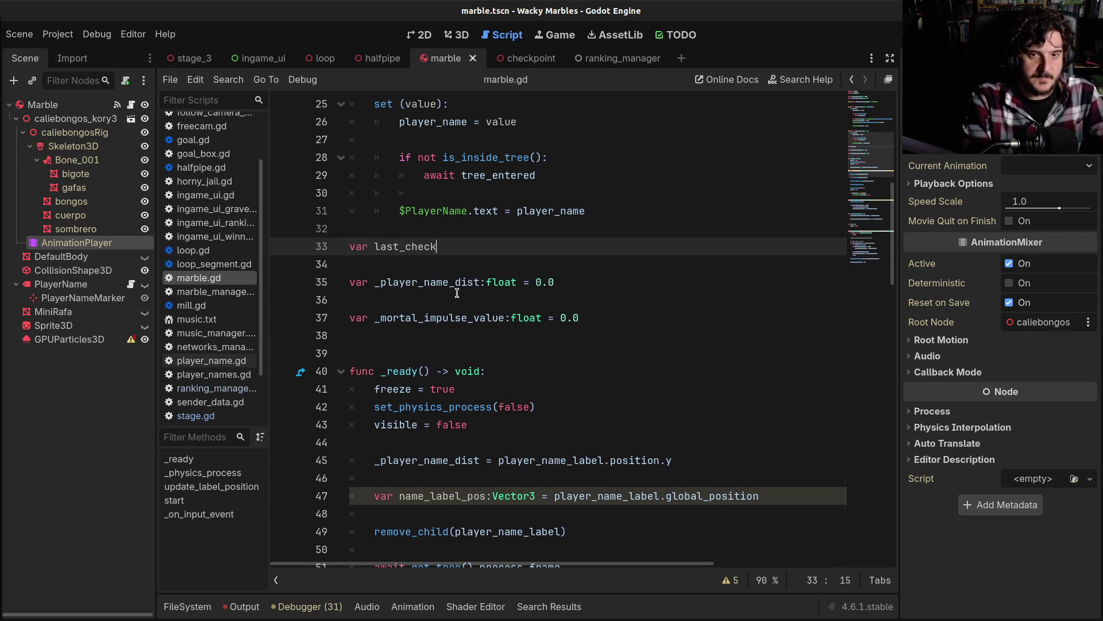
type("poing:int")
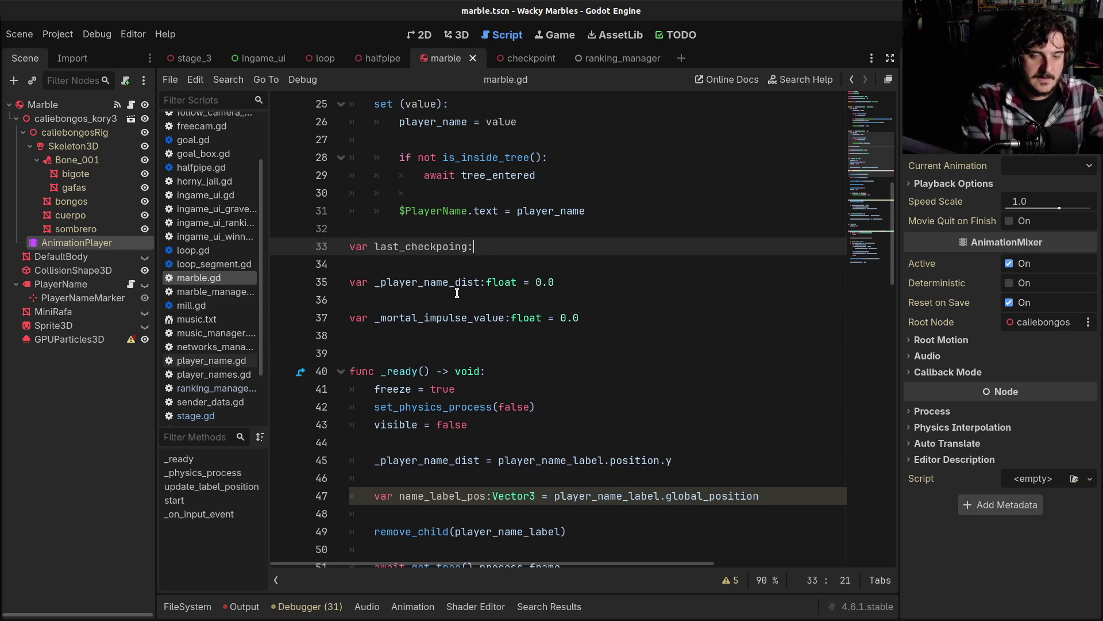
key("BackSpace")
key("BackSpace")
key("BackSpace")
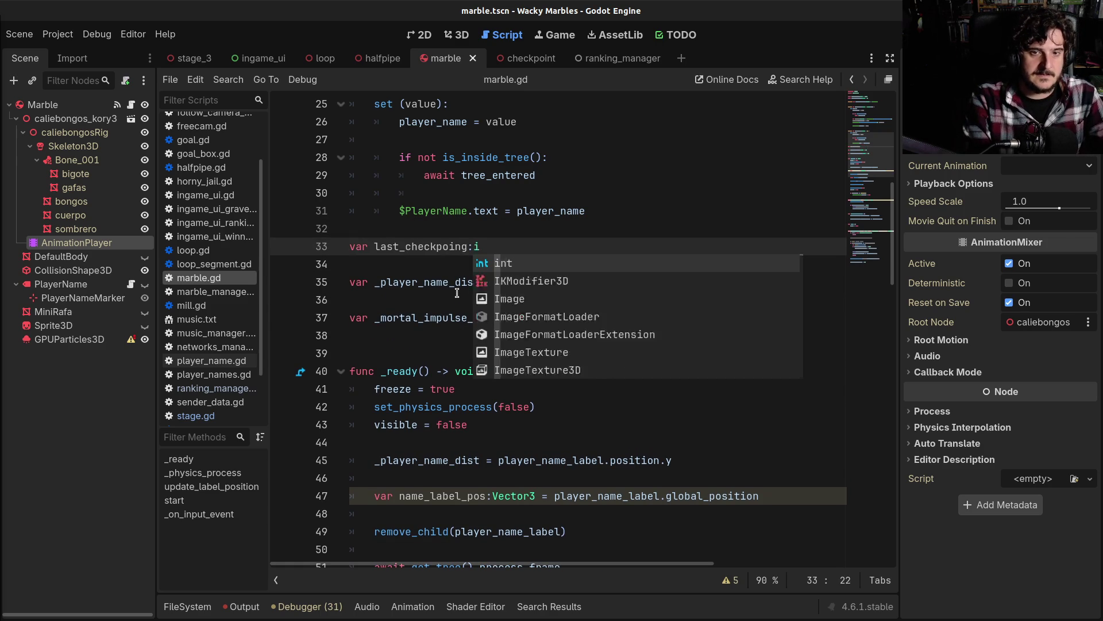
type("t:int")
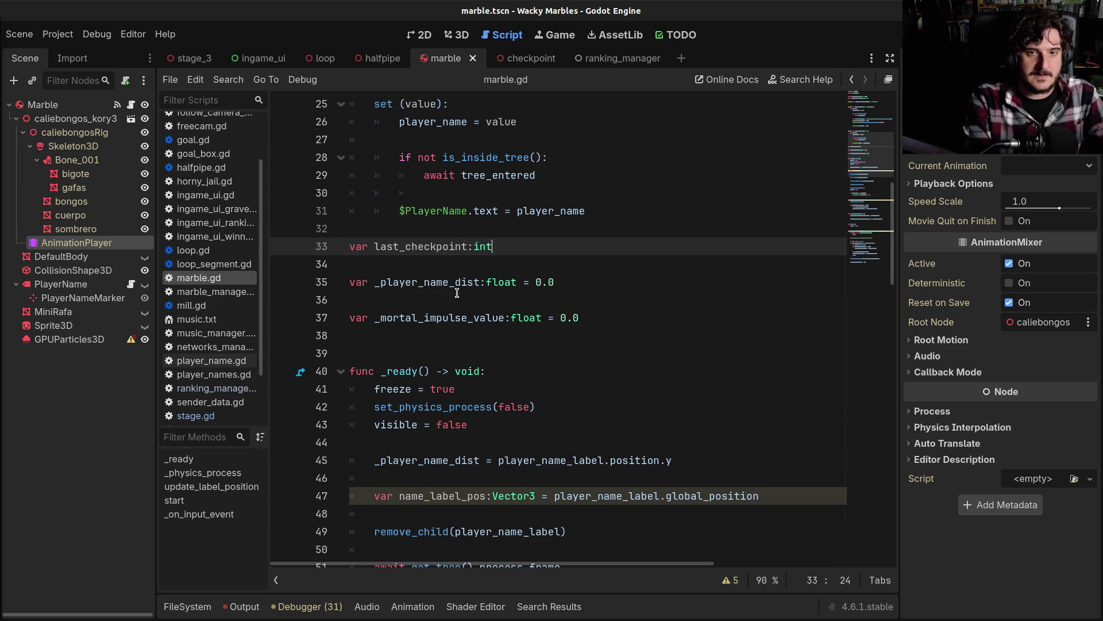
type(" = ")
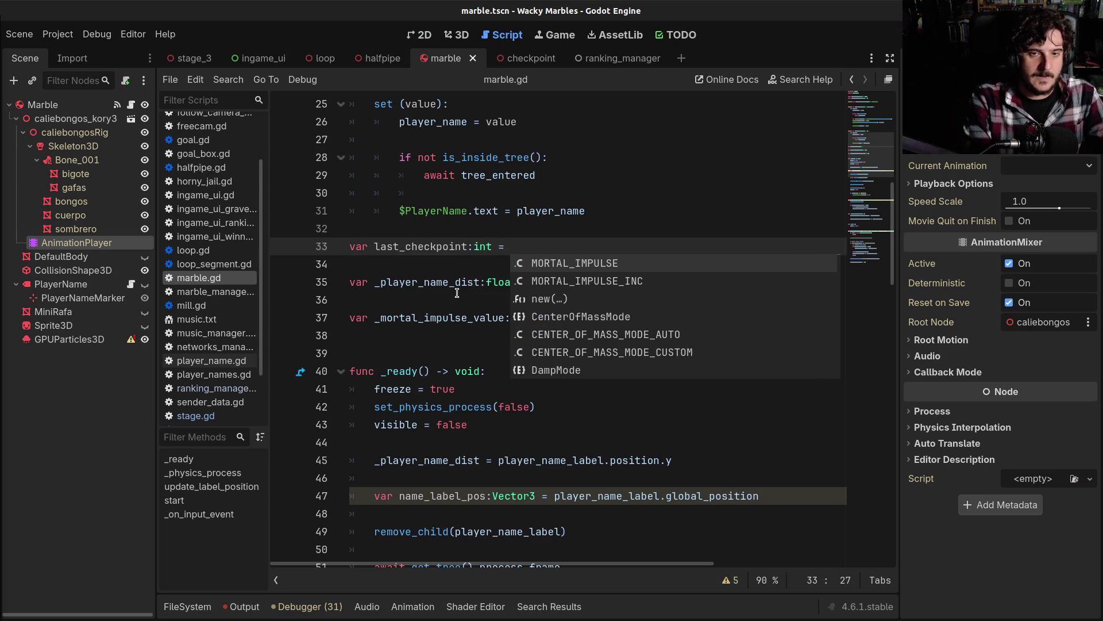
type("0")
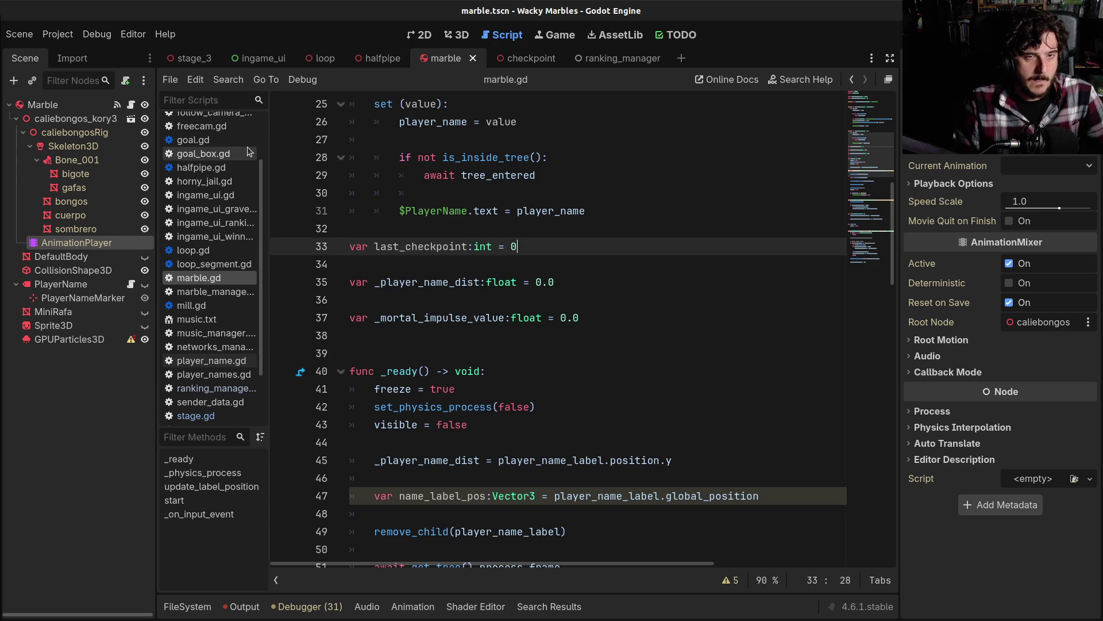
scroll(242, 154, "up", 3)
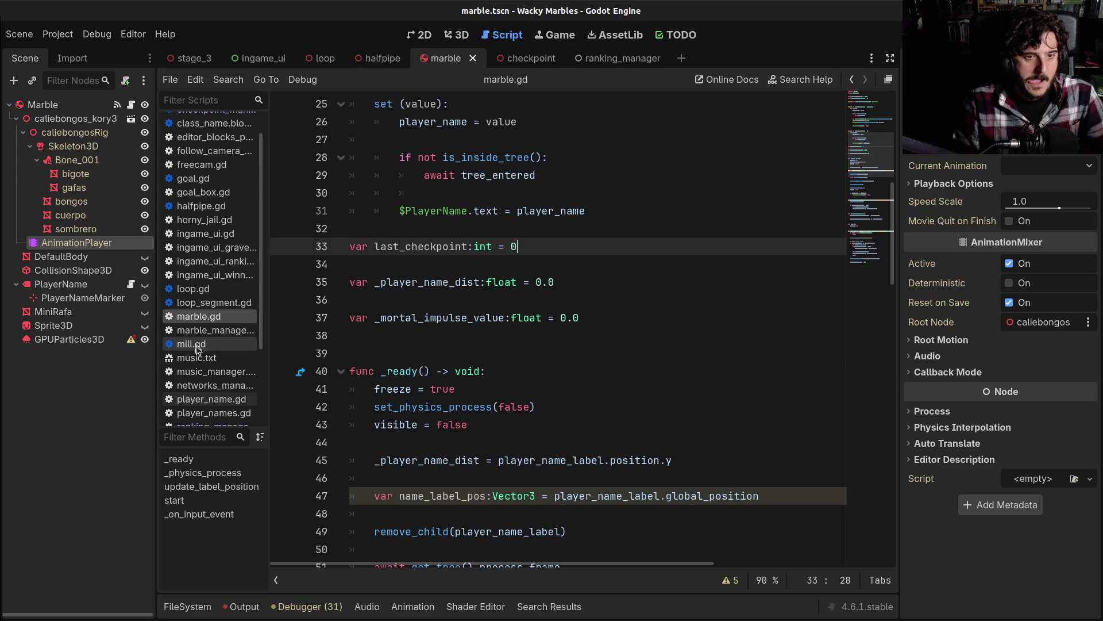
Step: In checkpoint_manager.gd, add blank lines inside _process and after _enter_tree
scroll(204, 379, "up", 2)
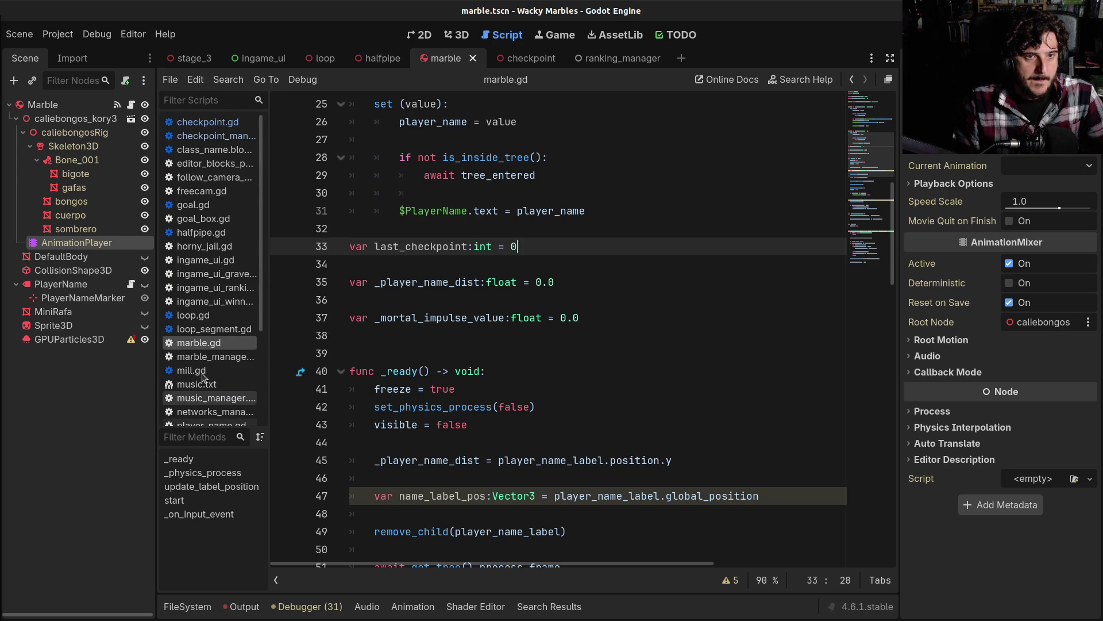
left_click(216, 136)
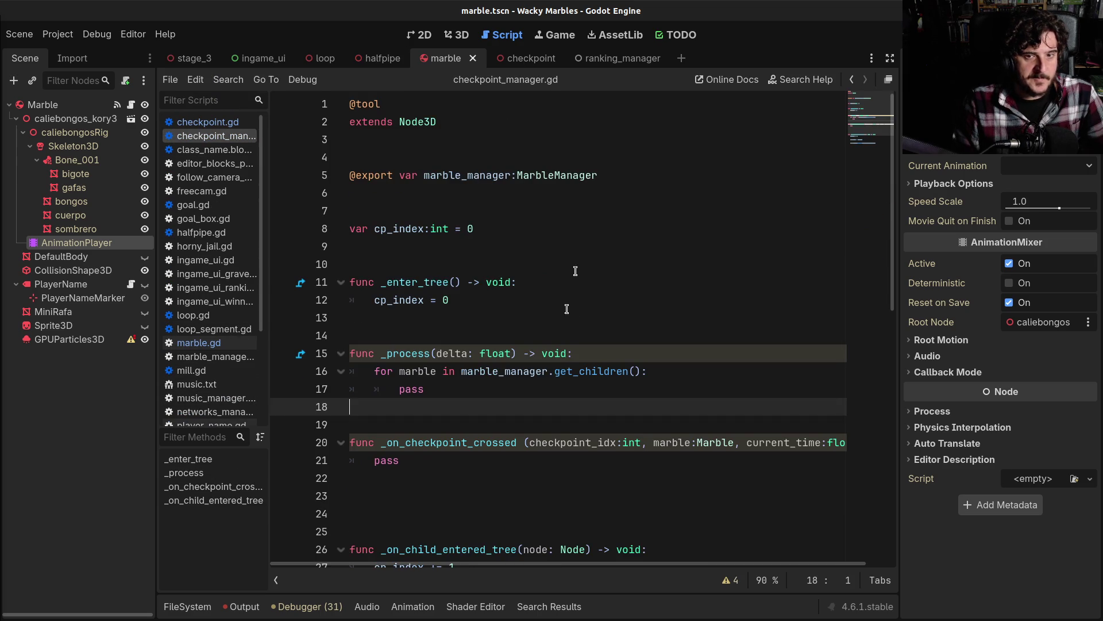
left_click(557, 352)
left_click(437, 405)
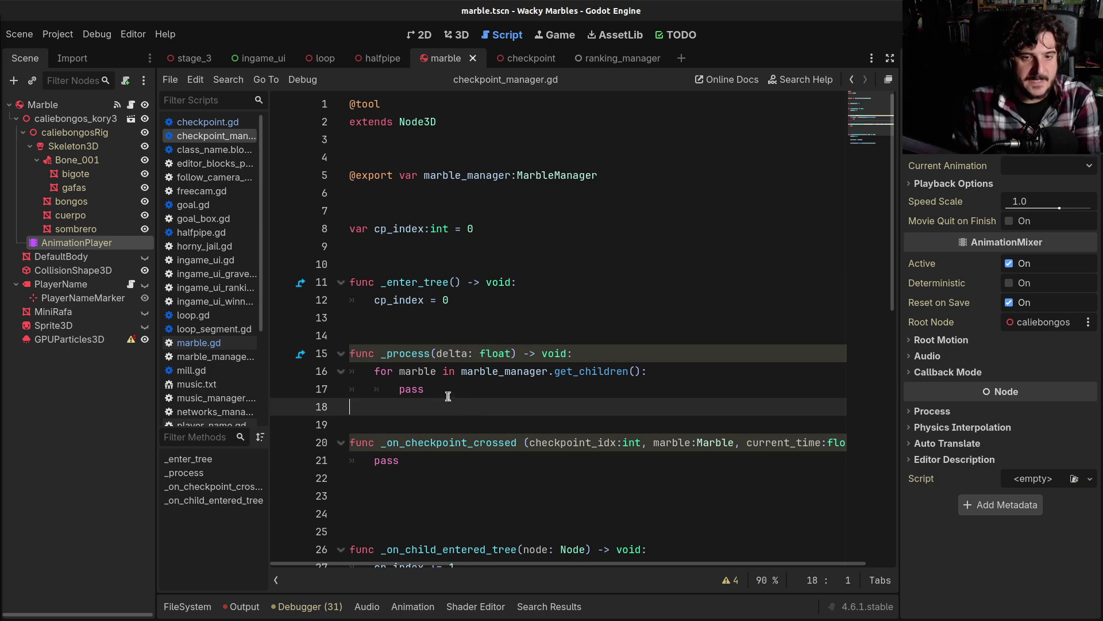
key("Return")
key("Return")
key("Return")
key("Down")
left_click(515, 316)
key("Return")
Step: Review the _on_checkpoint_crossed name and its checkpoint_idx and marble parameters, then switch to stage_3
scroll(436, 414, "down", 2)
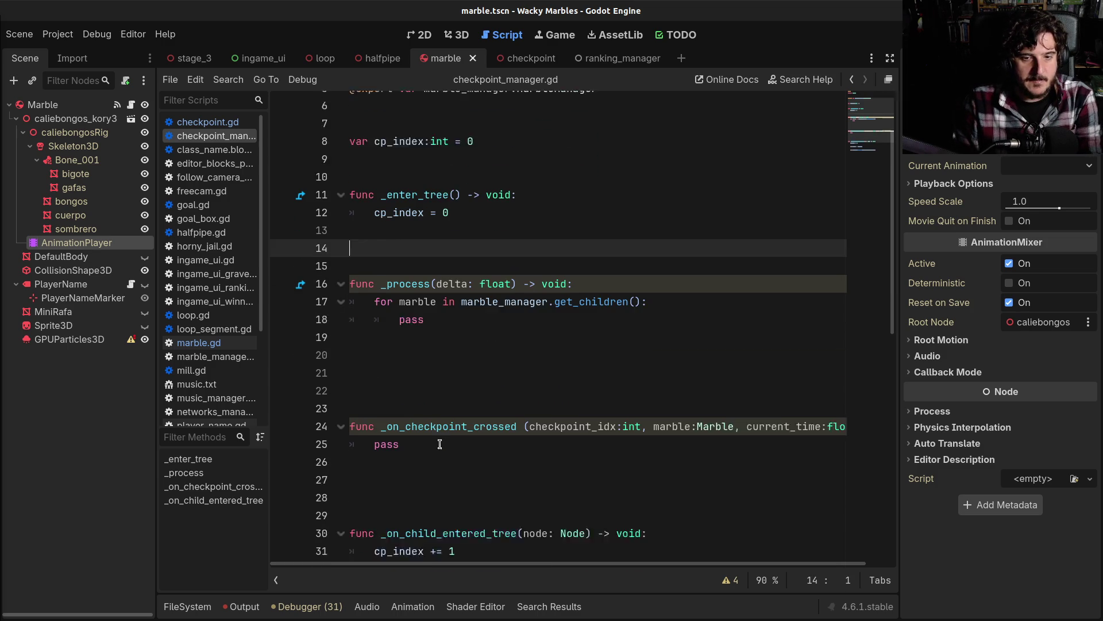
double_click(430, 409)
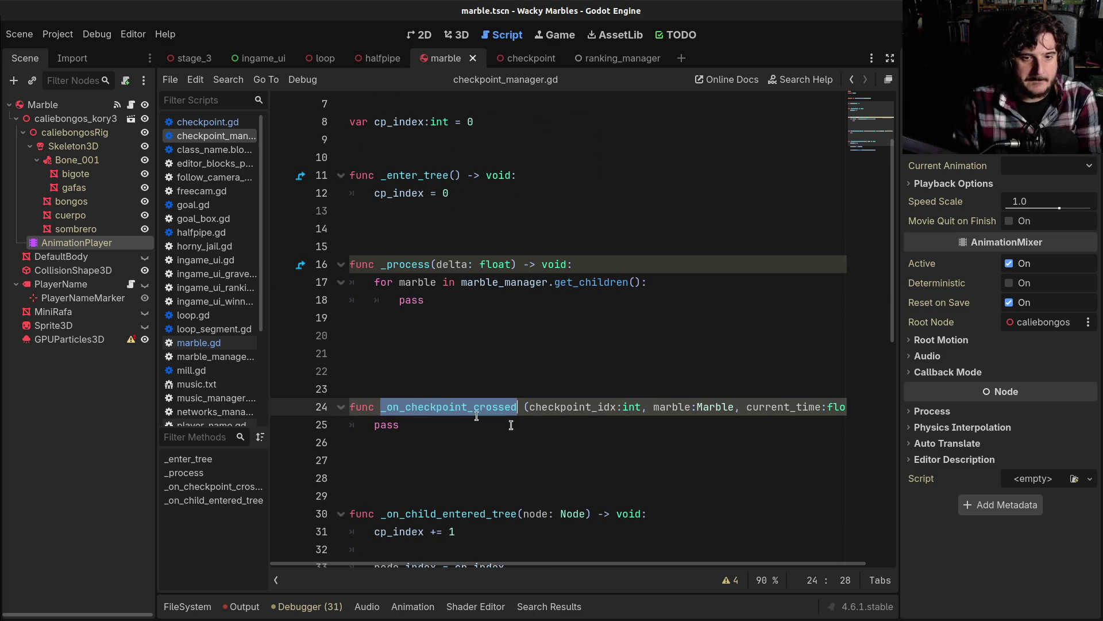
double_click(551, 406)
double_click(672, 407)
left_click(734, 407)
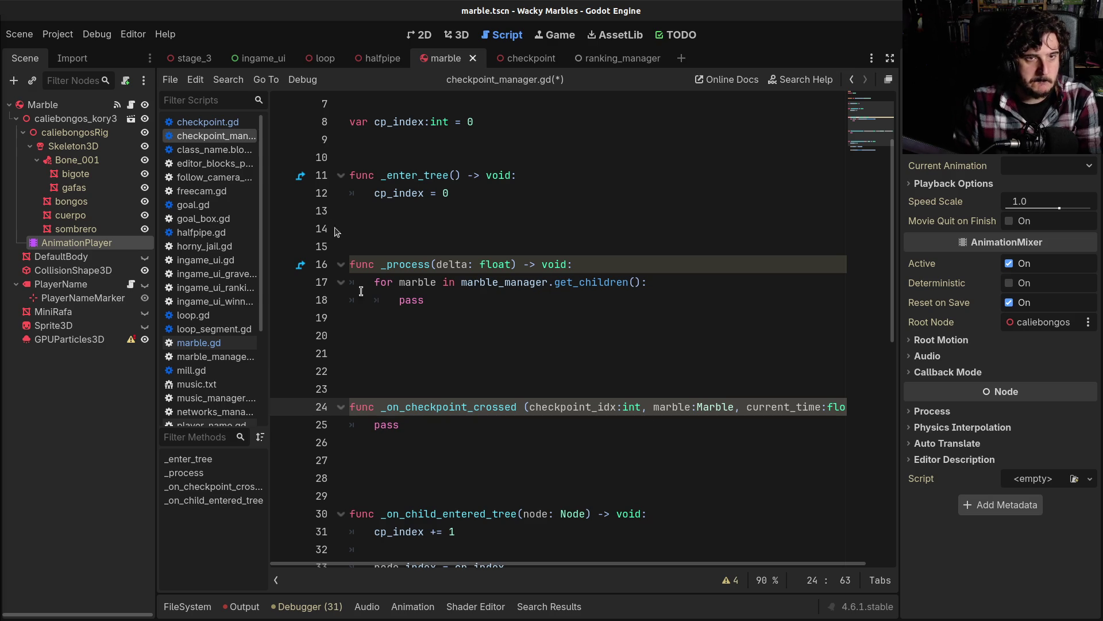
left_click(194, 58)
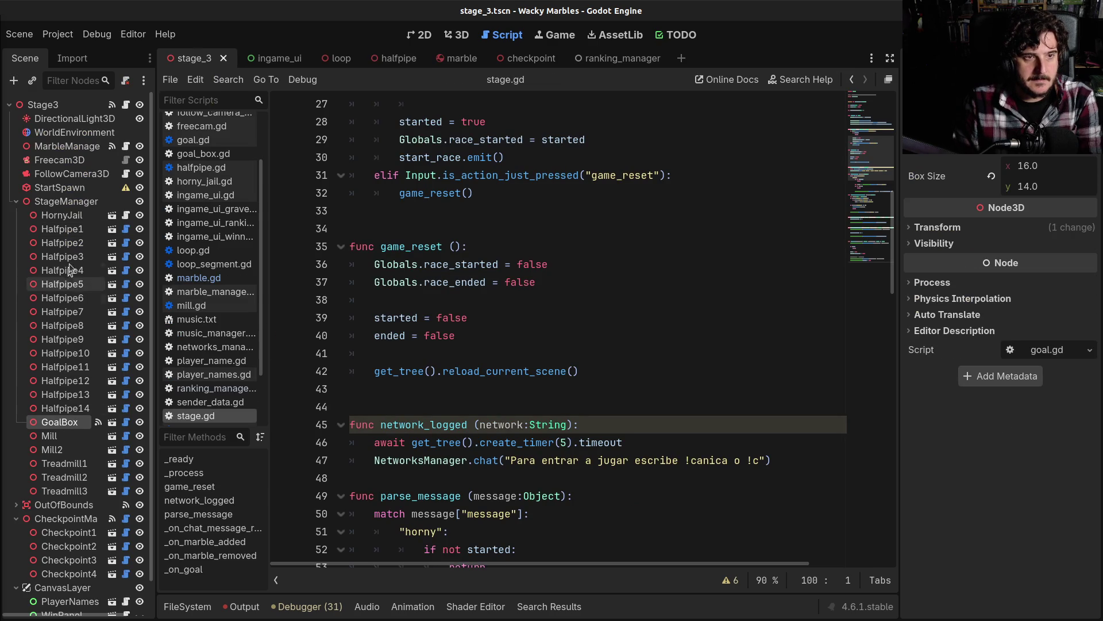
Step: Collapse StageManager's children and show the CheckpointMan node's script
left_click(16, 201)
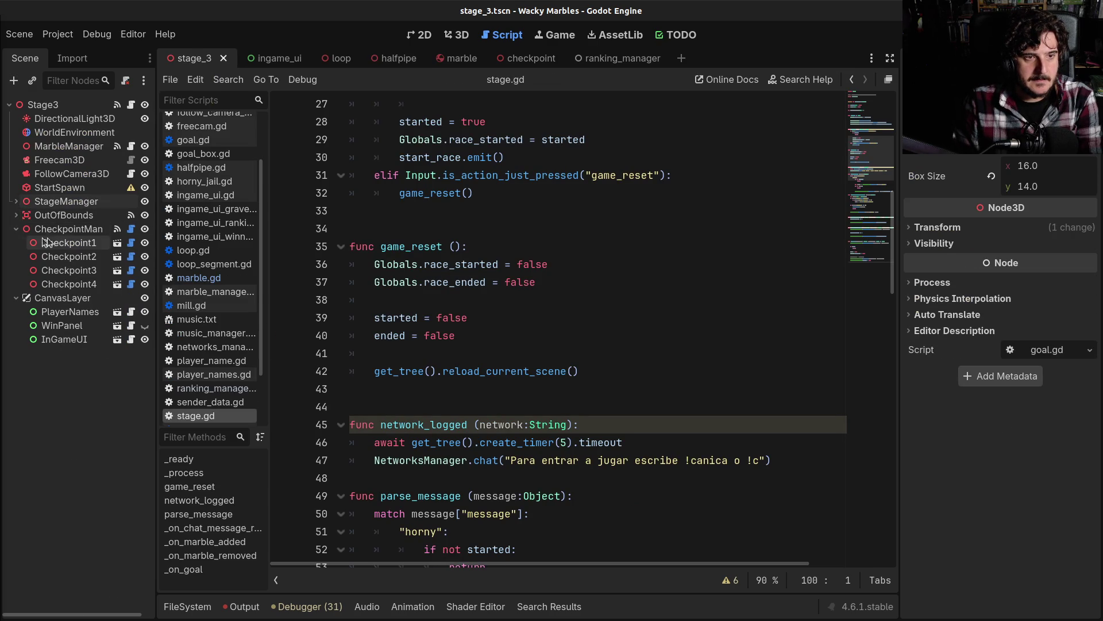
left_click(69, 229)
left_click(131, 229)
scroll(522, 377, "down", 1)
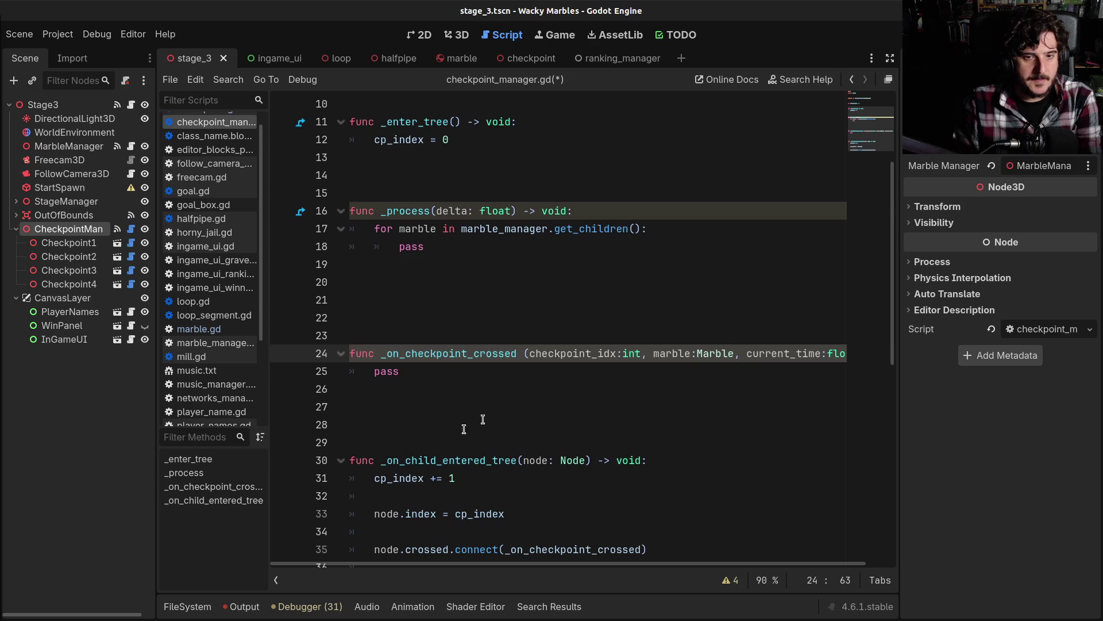
Step: In _on_checkpoint_crossed, replace pass with 'if checkpoint_idx' using autocomplete
left_click(566, 353)
left_click(365, 375)
double_click(581, 354)
left_click(632, 353)
double_click(632, 354)
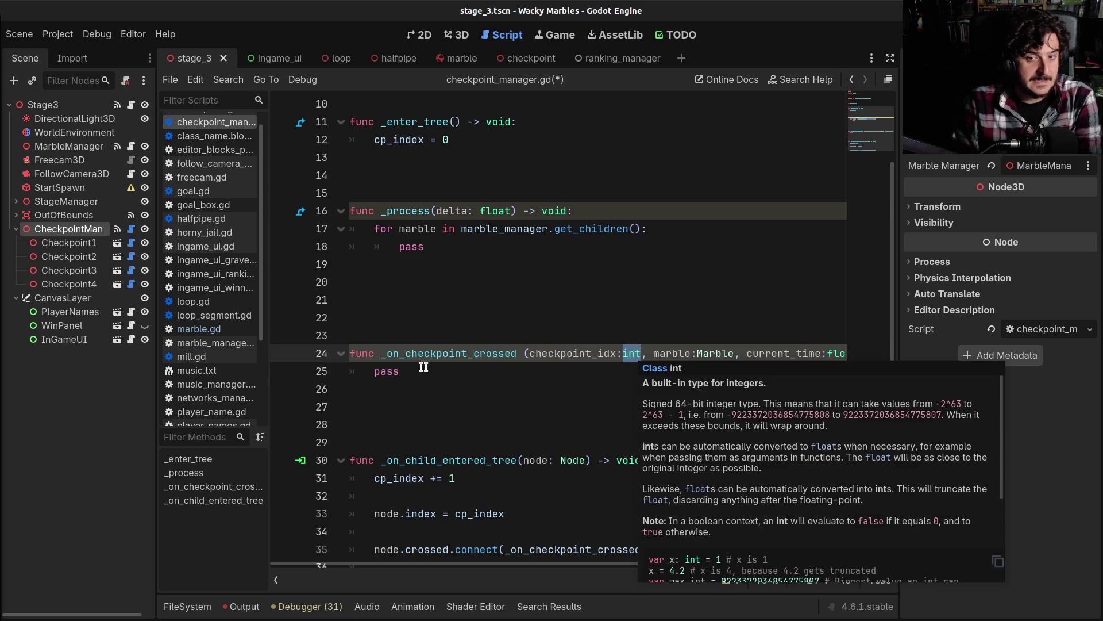
double_click(386, 372)
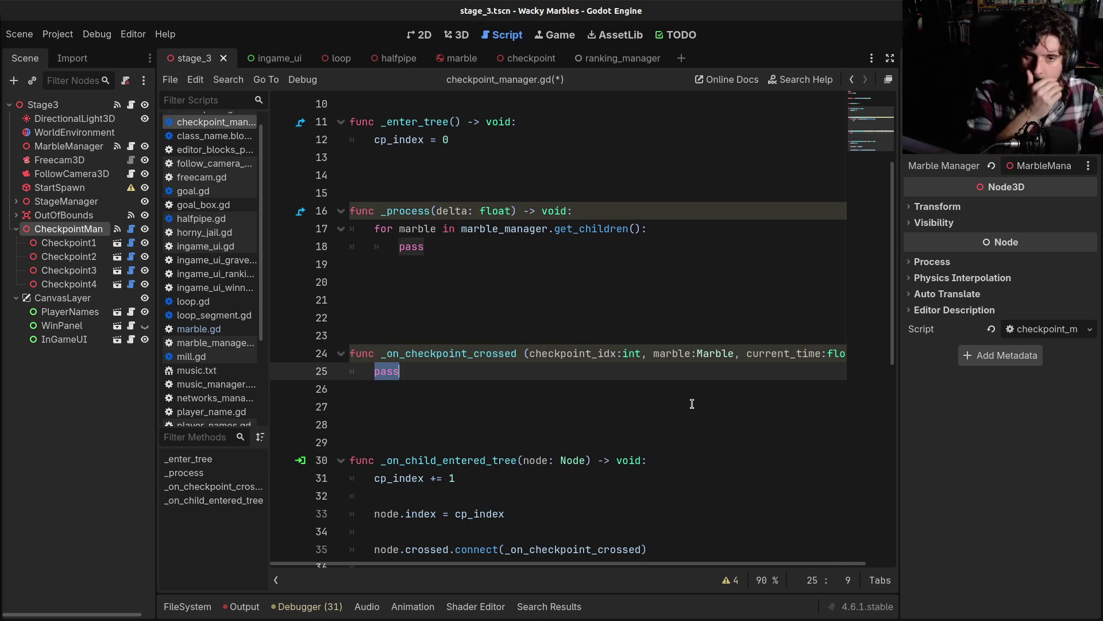
type("if ch")
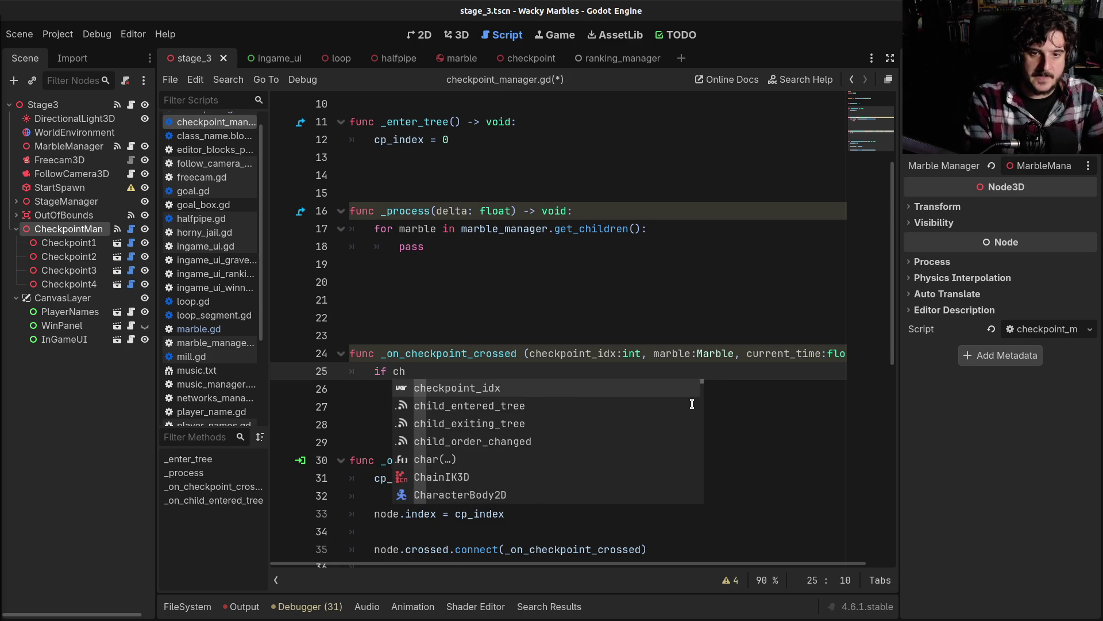
key("Return")
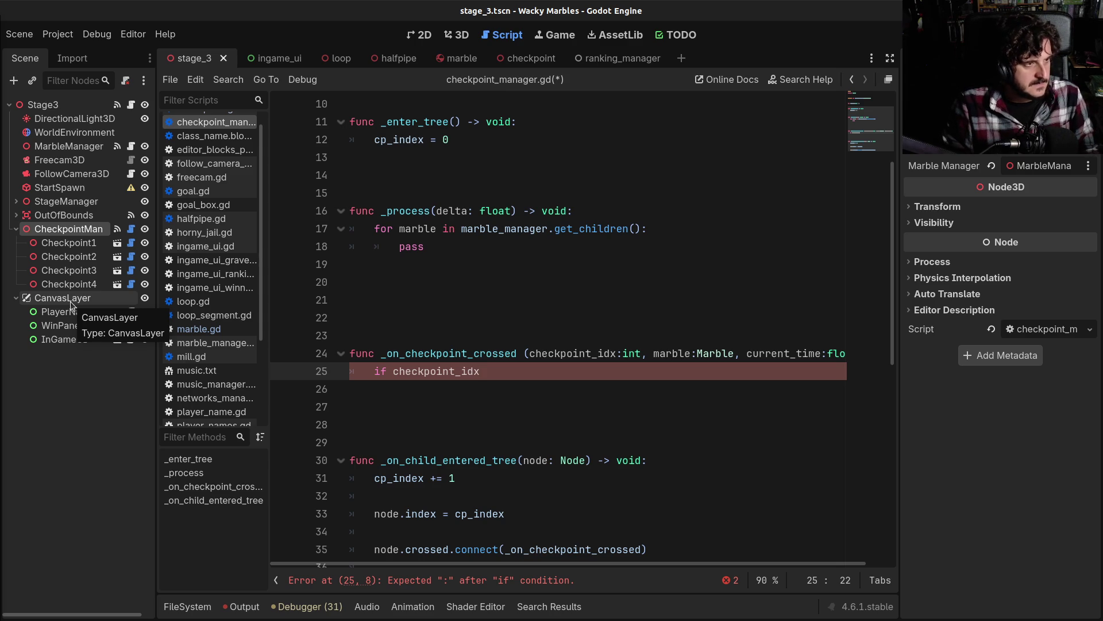
Step: Switch to the stage_3 3D viewport showing numbered checkpoints 1–4 along the track
left_click(460, 35)
scroll(552, 347, "up", 3)
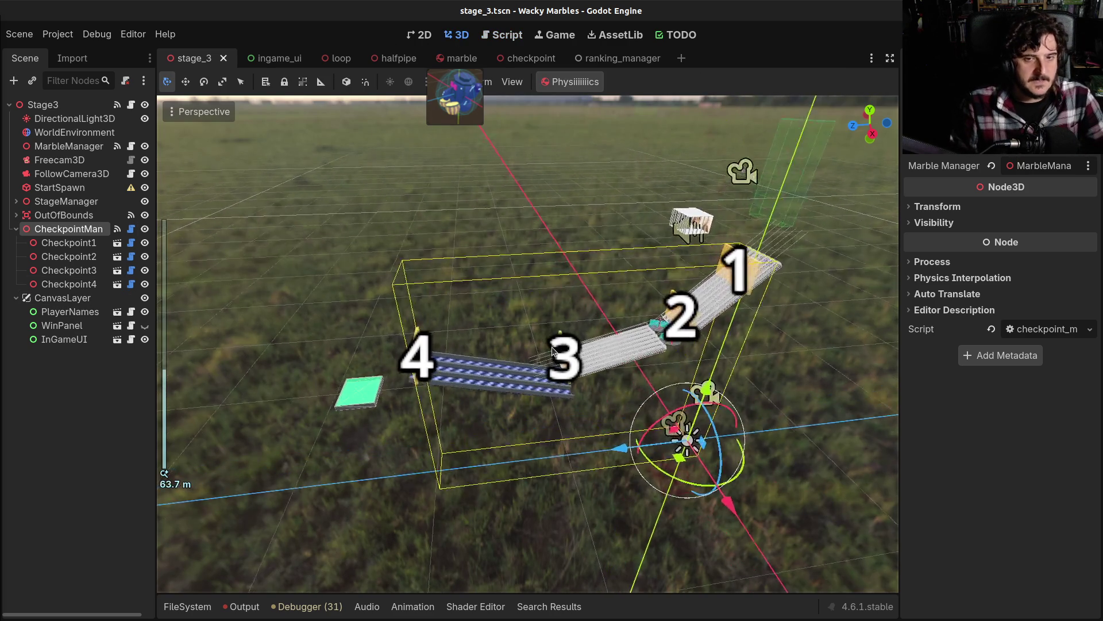
scroll(552, 346, "up", 1)
left_click(68, 283)
mouse_move(357, 362)
left_mouse_down()
mouse_move(480, 357)
mouse_move(341, 357)
left_mouse_up()
key("ctrl+d")
key("ctrl+d")
key("ctrl+d")
key("ctrl+d")
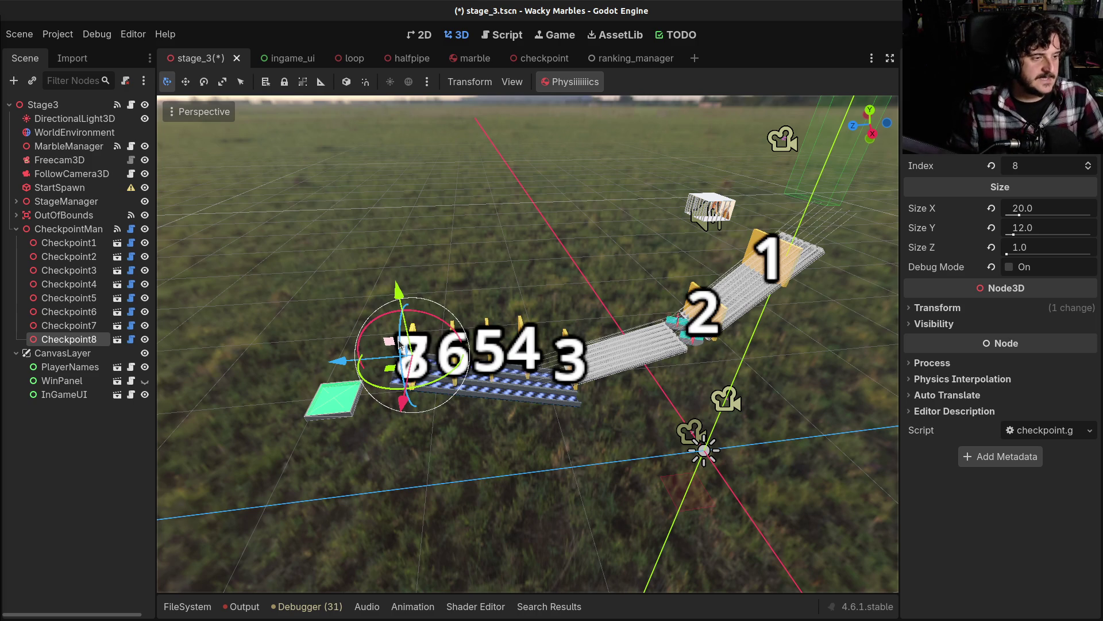
key("ctrl+z")
key("ctrl+z")
key("ctrl+z")
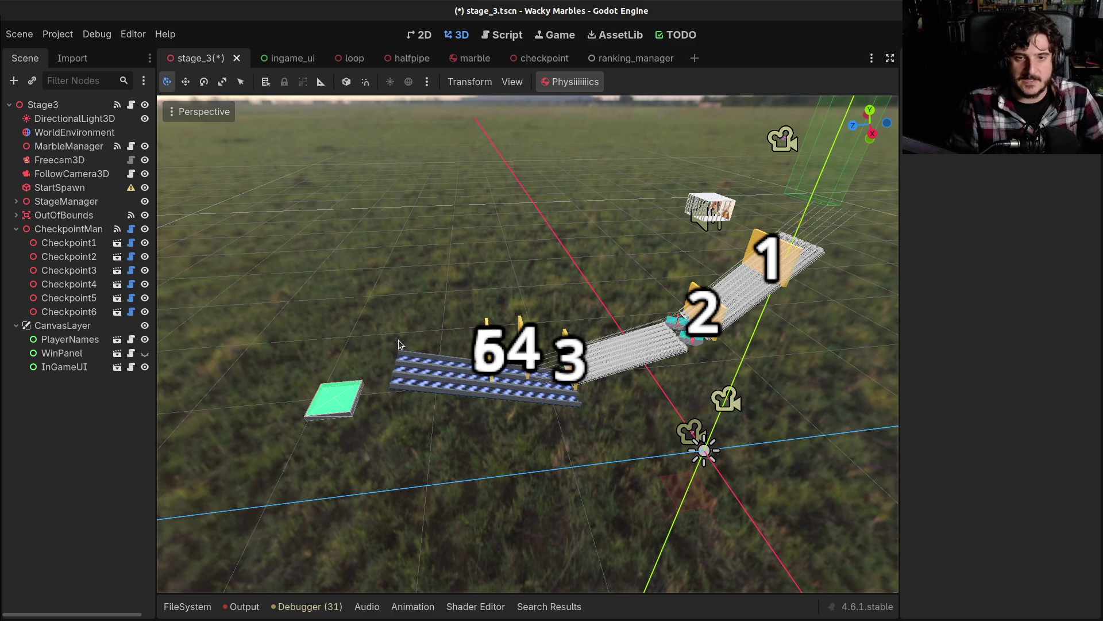
key("ctrl+z")
key("ctrl+z")
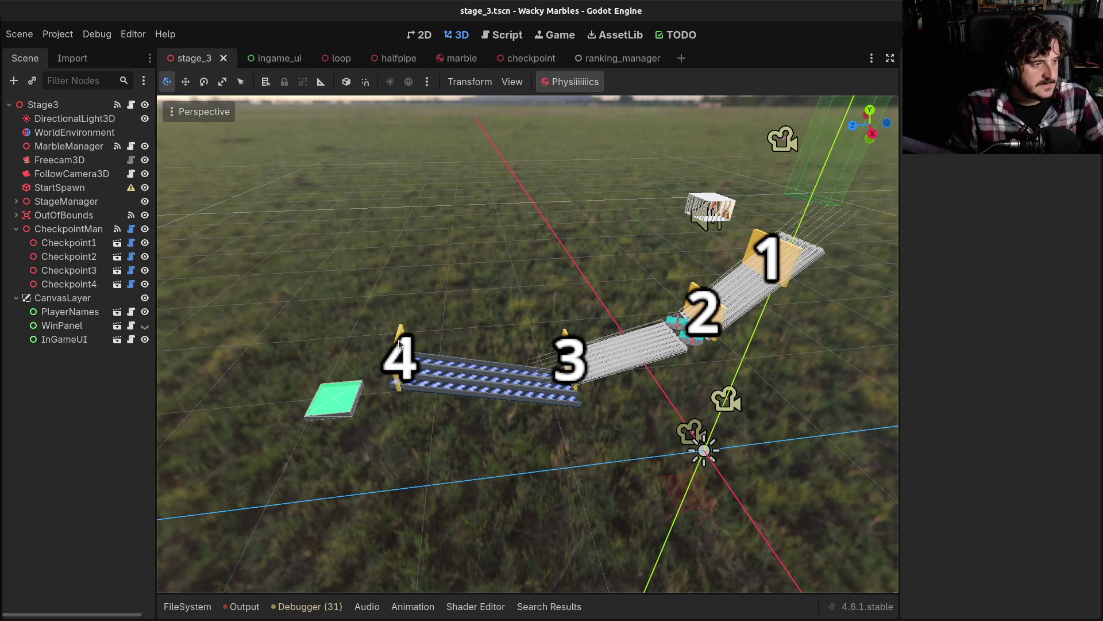
Step: Fly the 3D camera along the track to inspect checkpoints 1 through 4
mouse_move(400, 343)
left_mouse_down()
mouse_move(506, 339)
mouse_move(547, 350)
left_mouse_up()
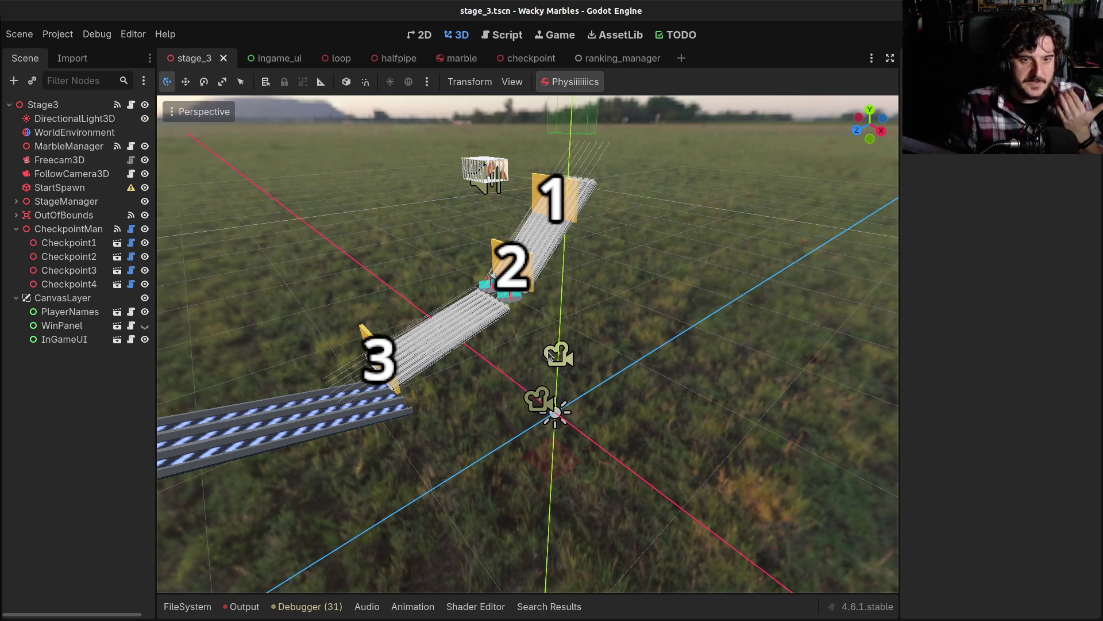
left_click_drag(547, 351, 741, 404)
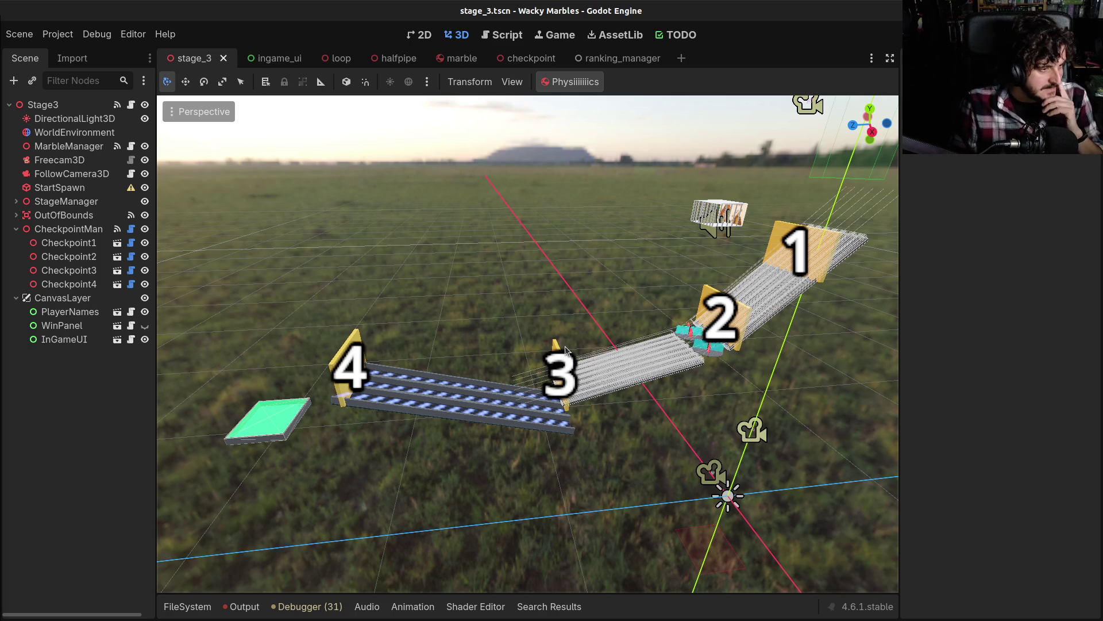
left_click_drag(481, 350, 566, 345)
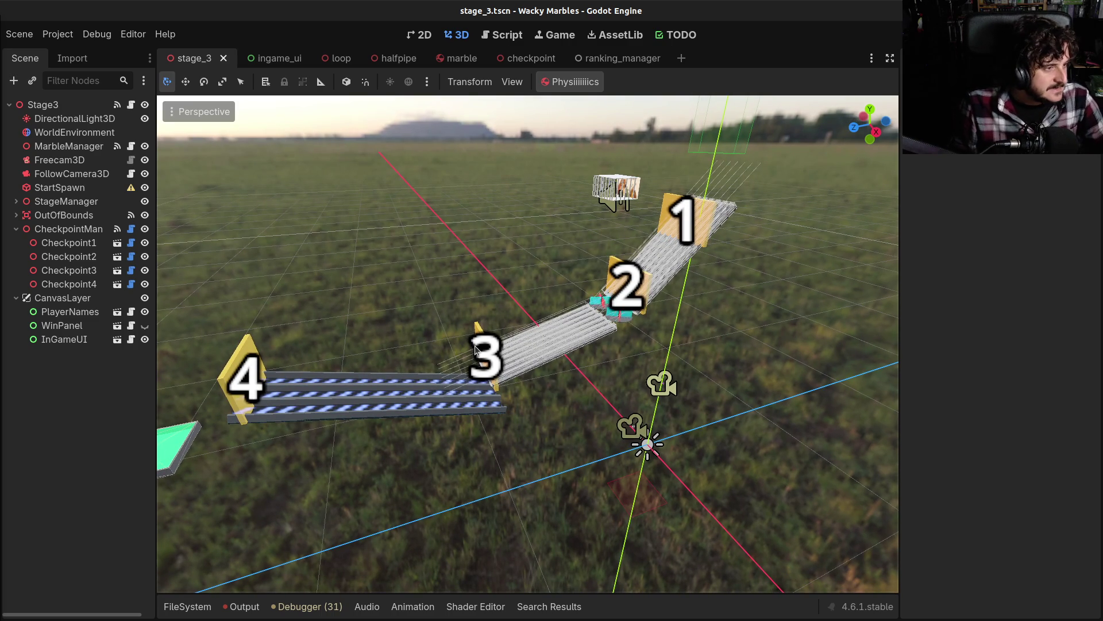
mouse_move(474, 346)
left_mouse_down()
mouse_move(497, 344)
mouse_move(474, 346)
left_mouse_up()
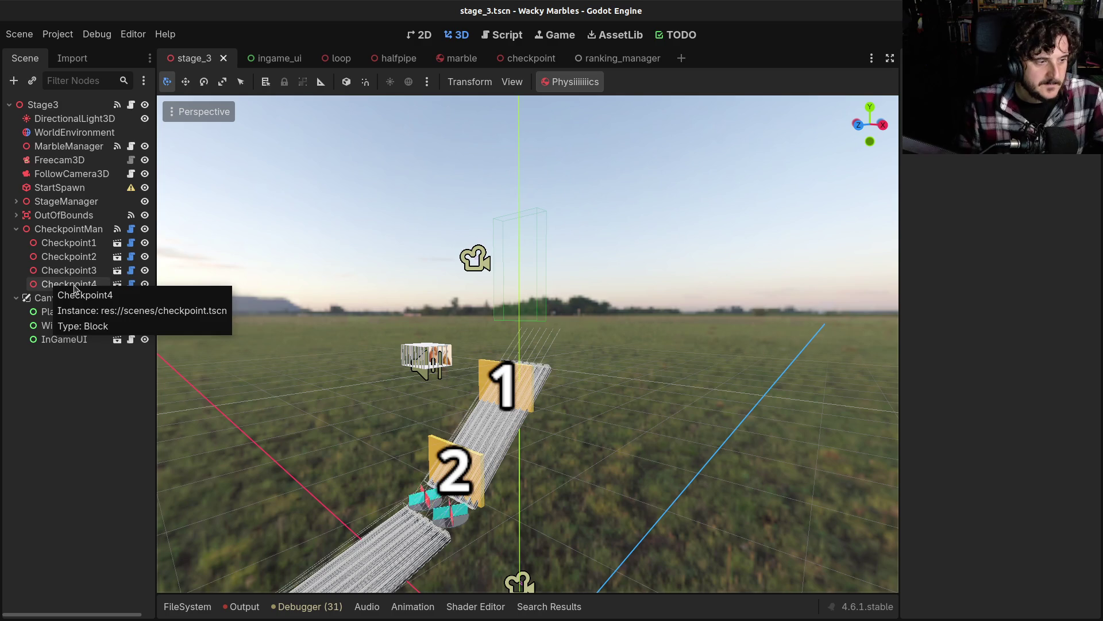
Step: Select CheckpointMan and reopen checkpoint_manager.gd at the end of line 25
left_click(79, 232)
scroll(504, 337, "left", 2)
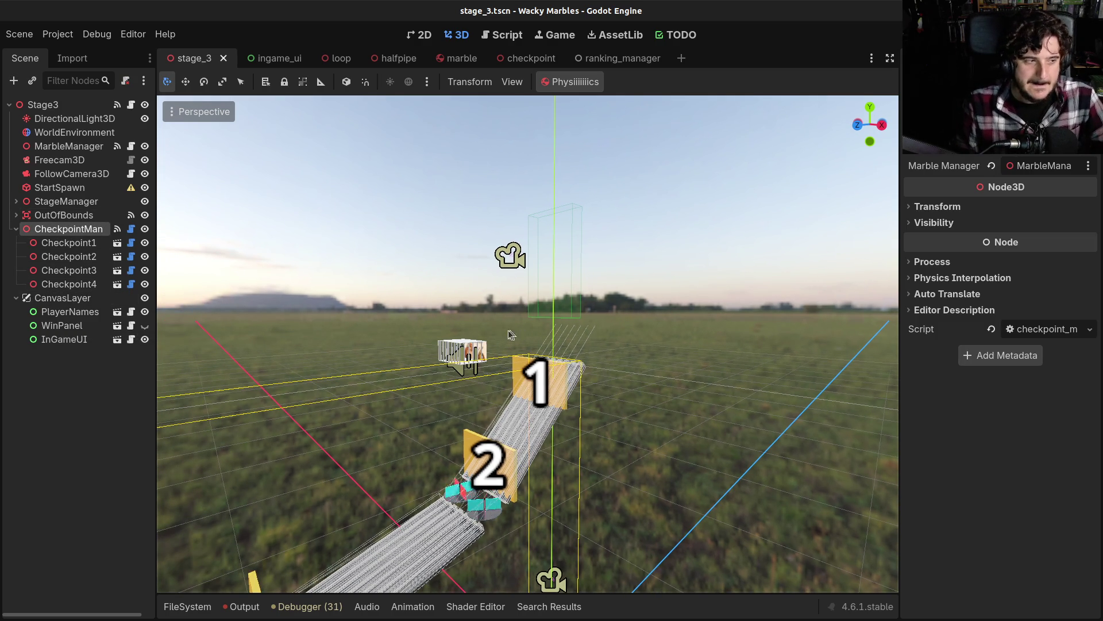
left_click(131, 229)
left_click(513, 375)
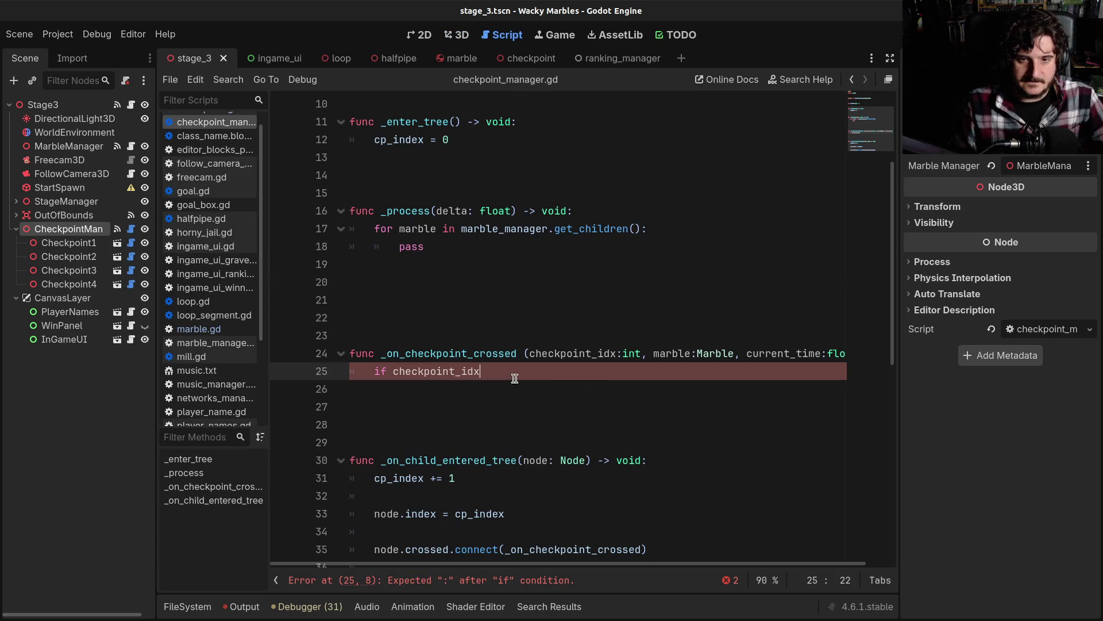
Step: Complete line 25 as if checkpoint_idx >= get_child_count(), fixing the comparison operator
type("> get_chi")
key("Down")
key("Down")
key("Return")
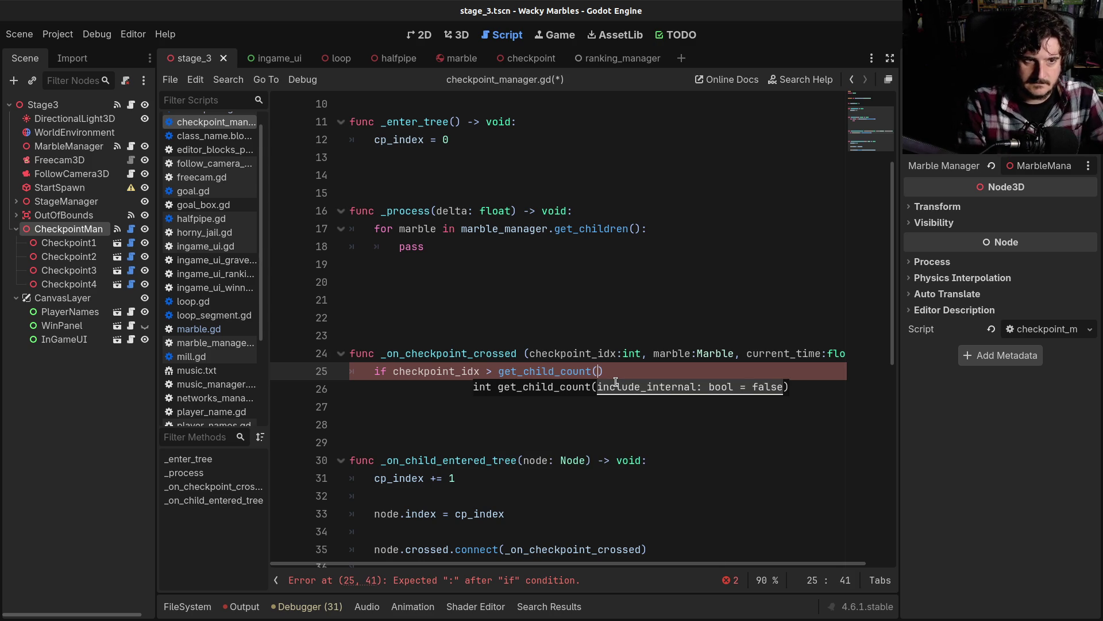
type(")")
key("Left")
key("Left")
key("Left")
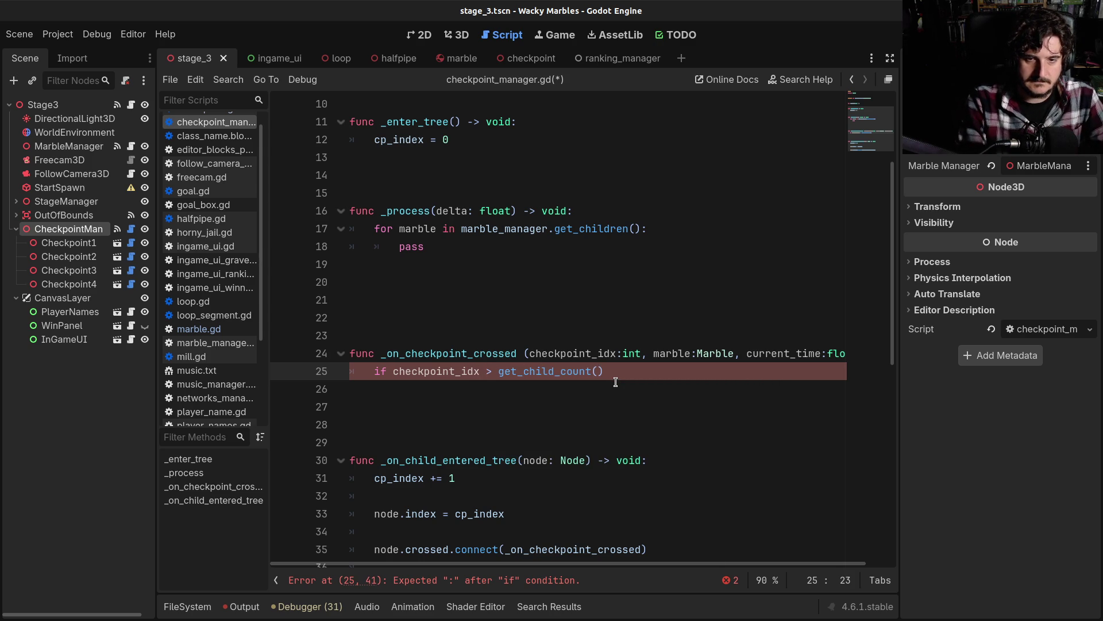
key("Delete")
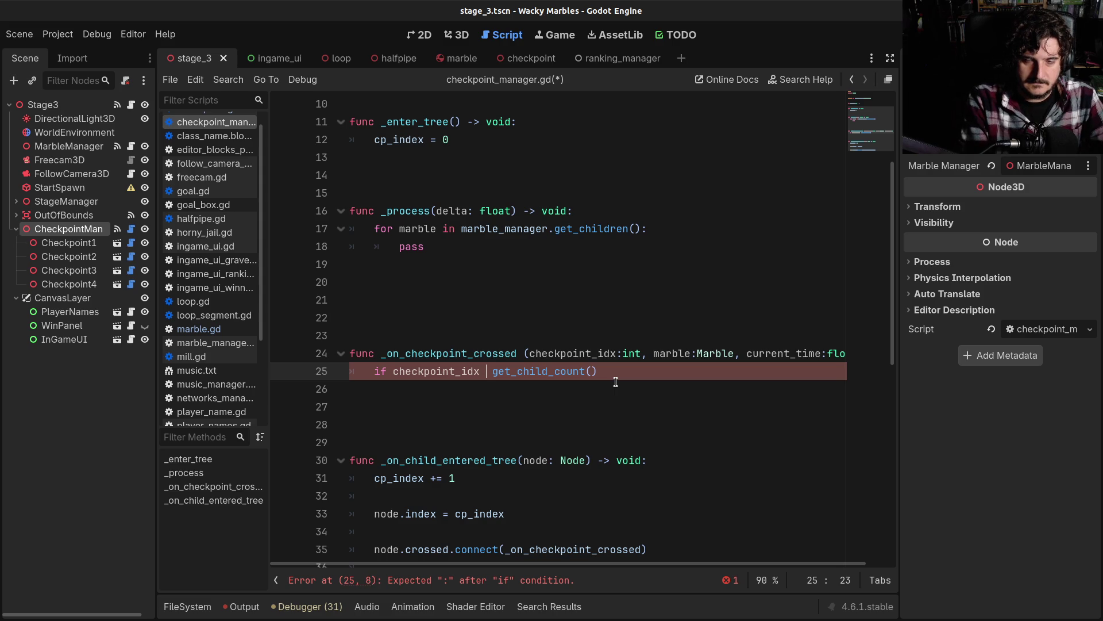
type(">?=")
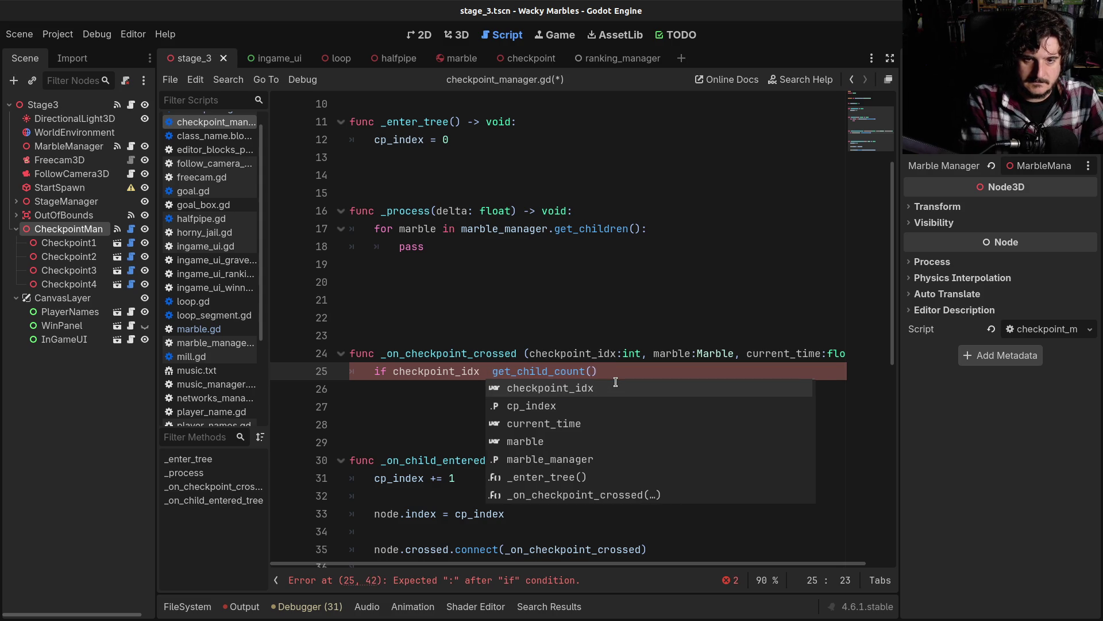
key("Left")
key("BackSpace")
key("Right")
key("End")
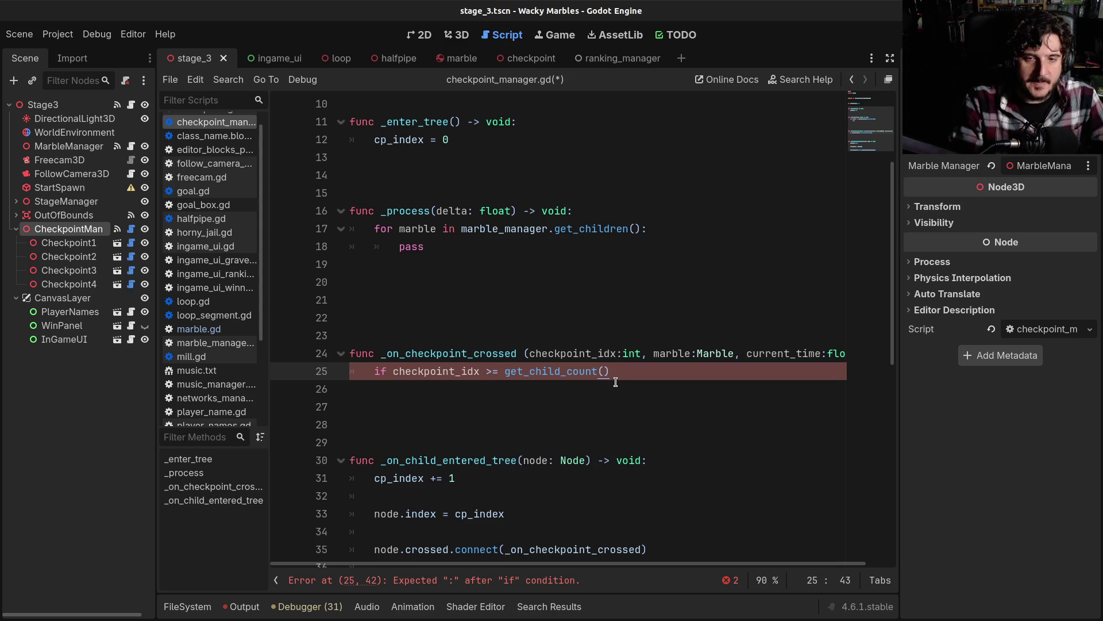
Step: End the if with a colon, add a pass body beneath, and save the script
type(":")
key("Return")
type("pass")
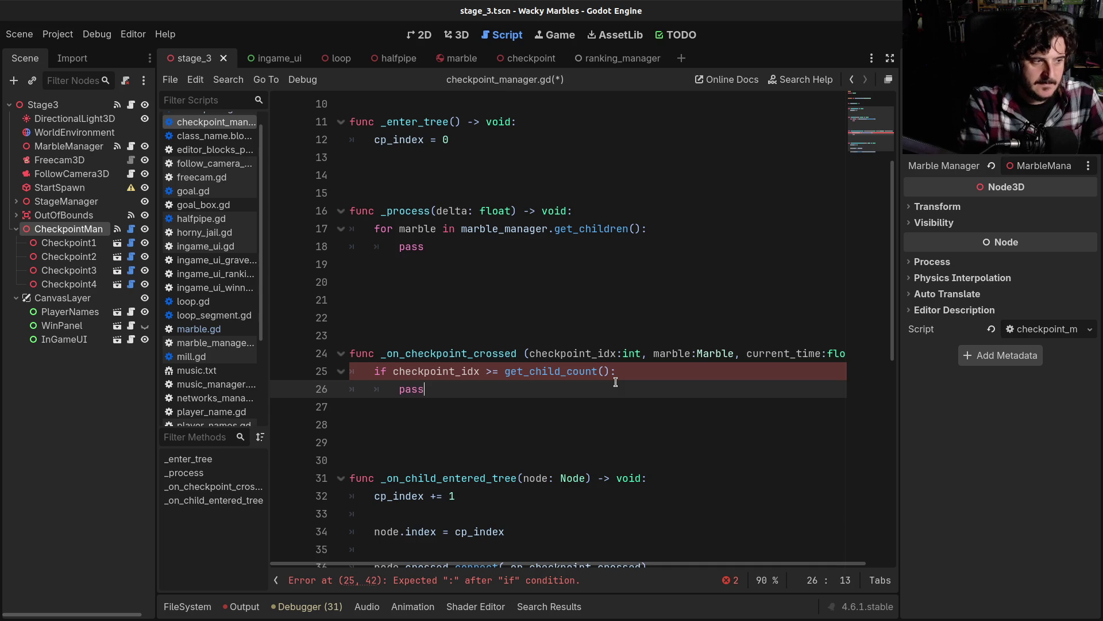
key("ctrl+s")
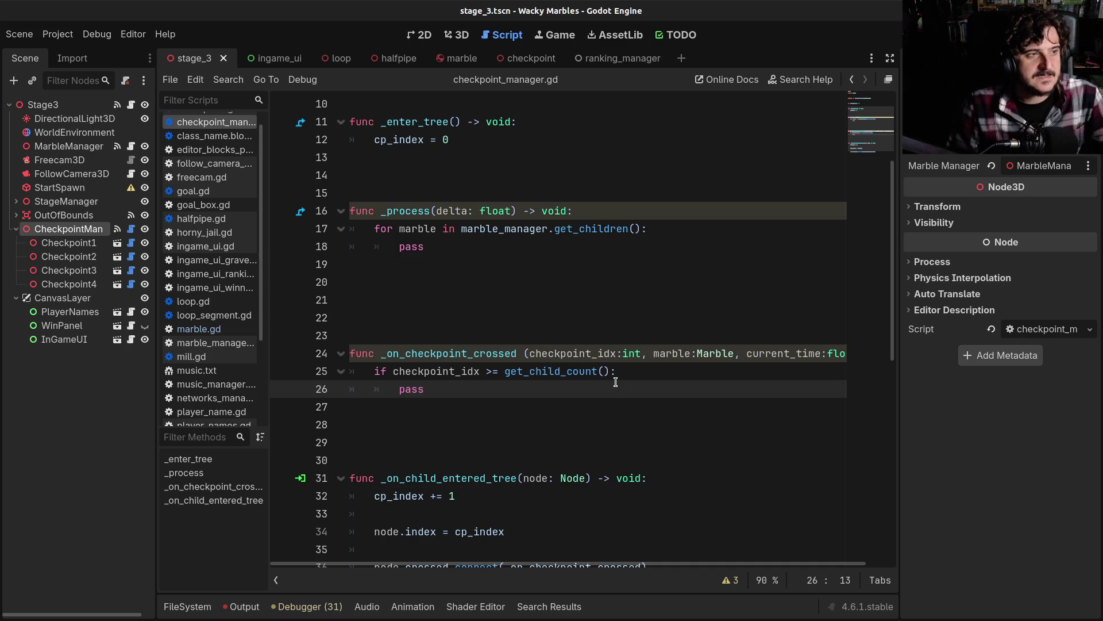
left_click(401, 302)
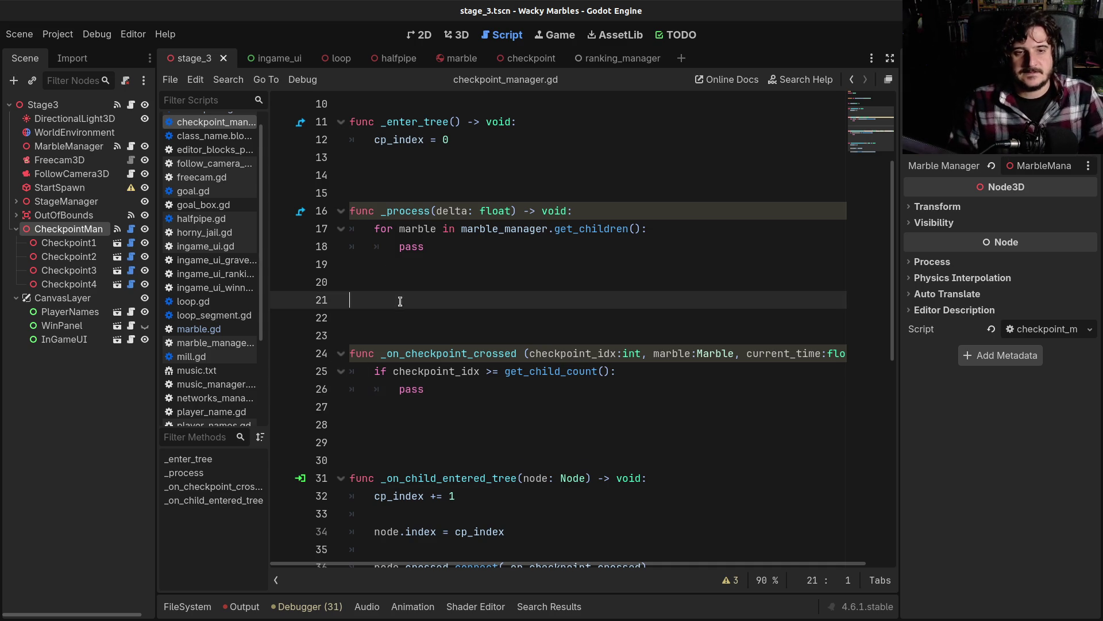
Step: Delete two surplus blank lines after _process so _on_checkpoint_crossed starts on line 21
key("BackSpace")
key("BackSpace")
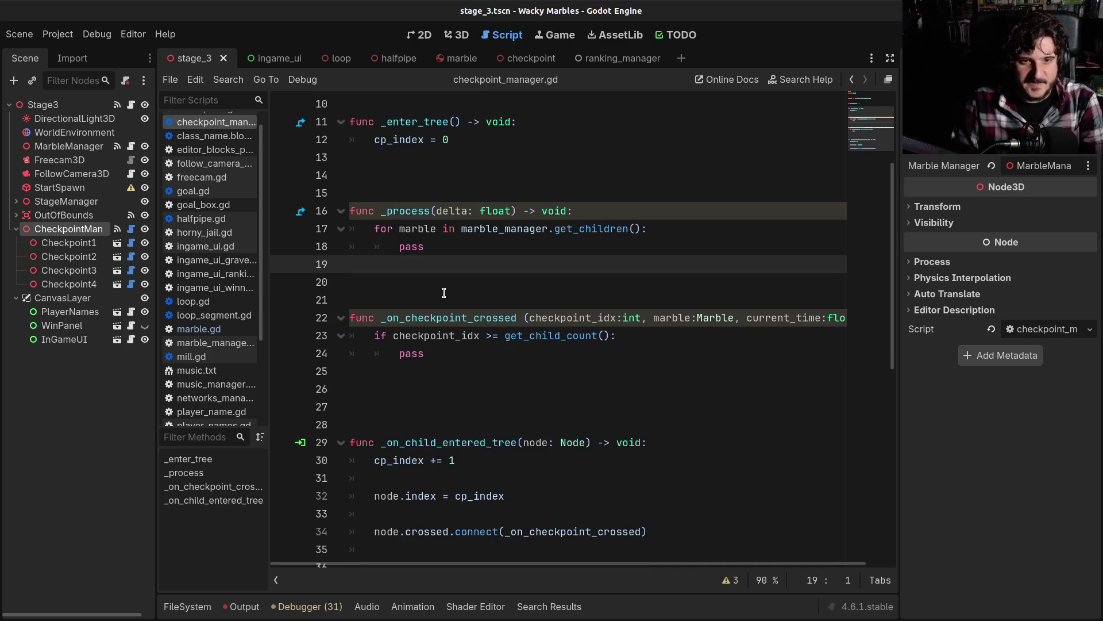
key("BackSpace")
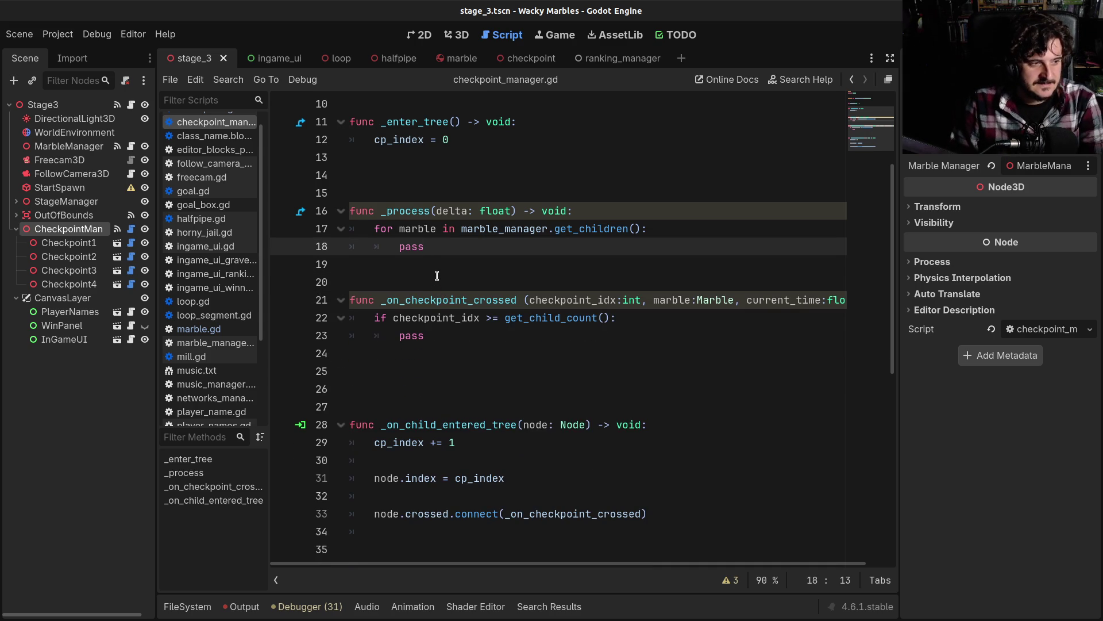
left_click(437, 276)
left_click(441, 341)
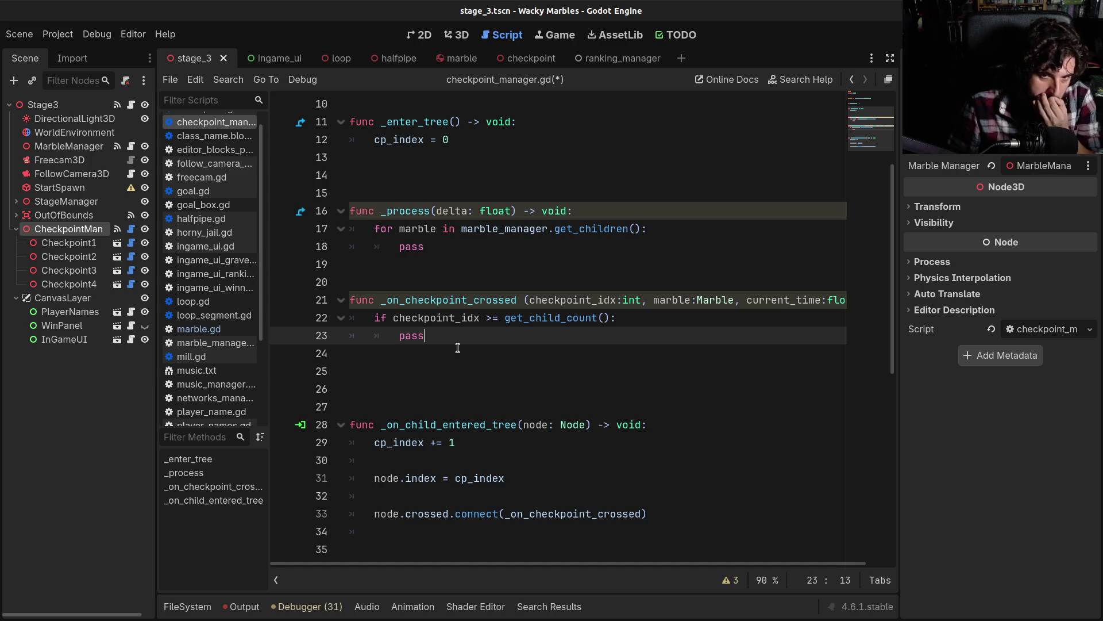
Step: Replace pass with return in the get_child_count() guard and add a dedented line below
key("BackSpace")
key("BackSpace")
key("BackSpace")
type("return")
key("Return")
key("Return")
key("BackSpace")
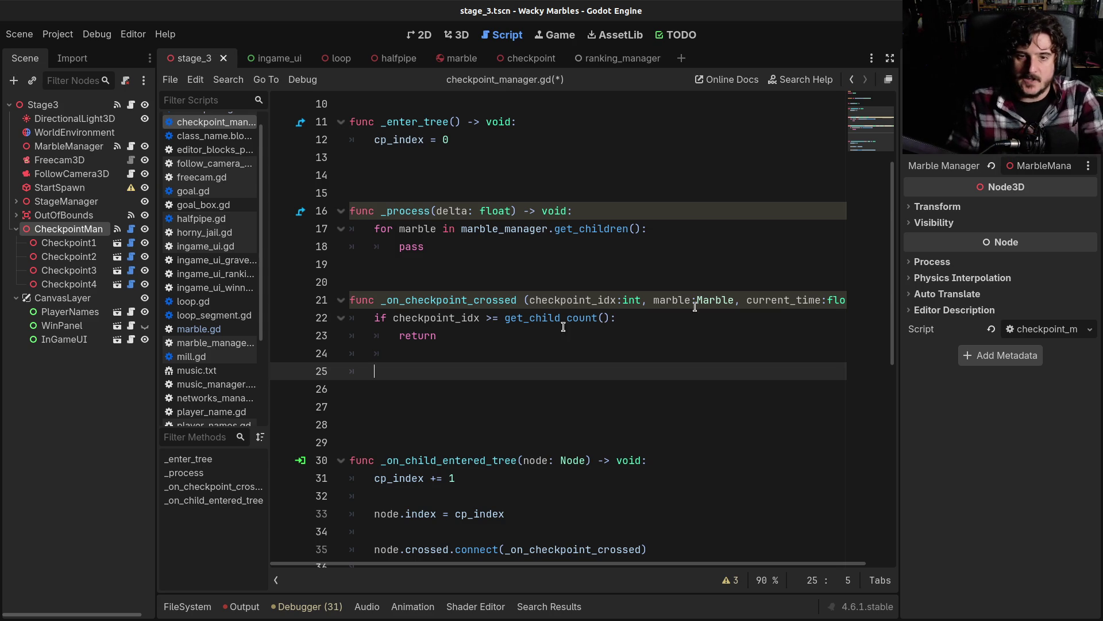
left_click(493, 318)
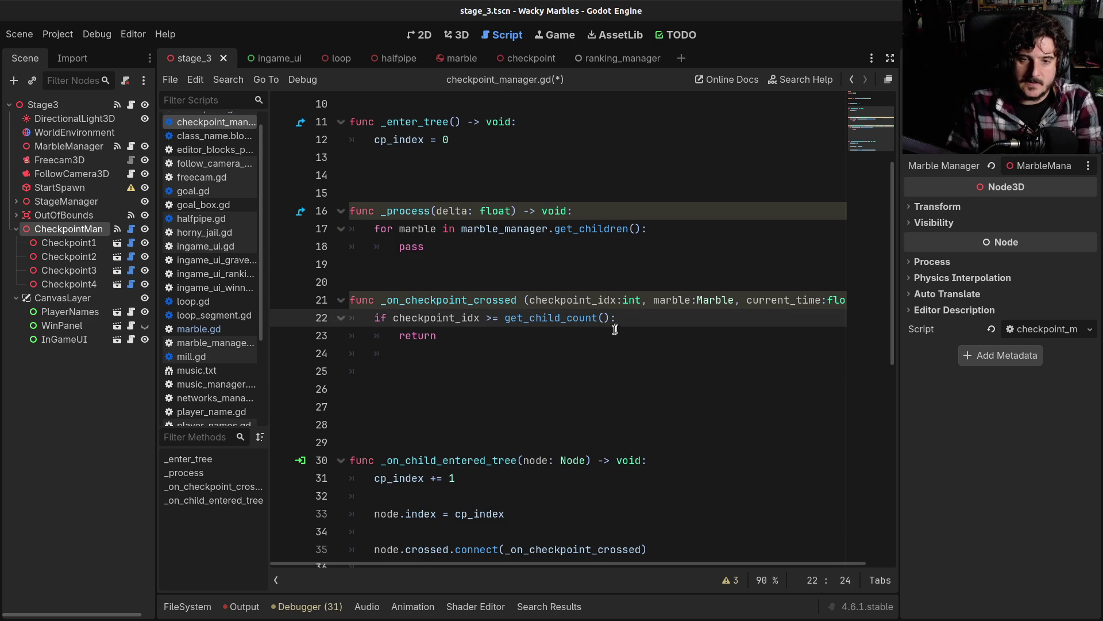
double_click(414, 335)
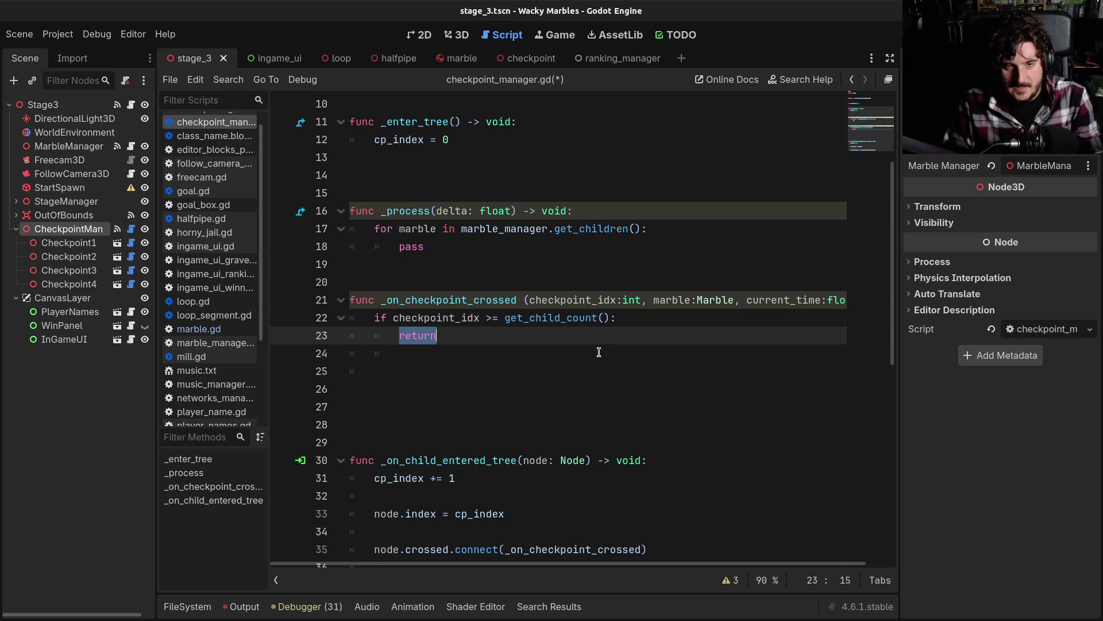
left_click(599, 352)
Step: Add marble.last_checkpoint = checkpoint_idx after the return guard using autocomplete
key("BackSpace")
key("Return")
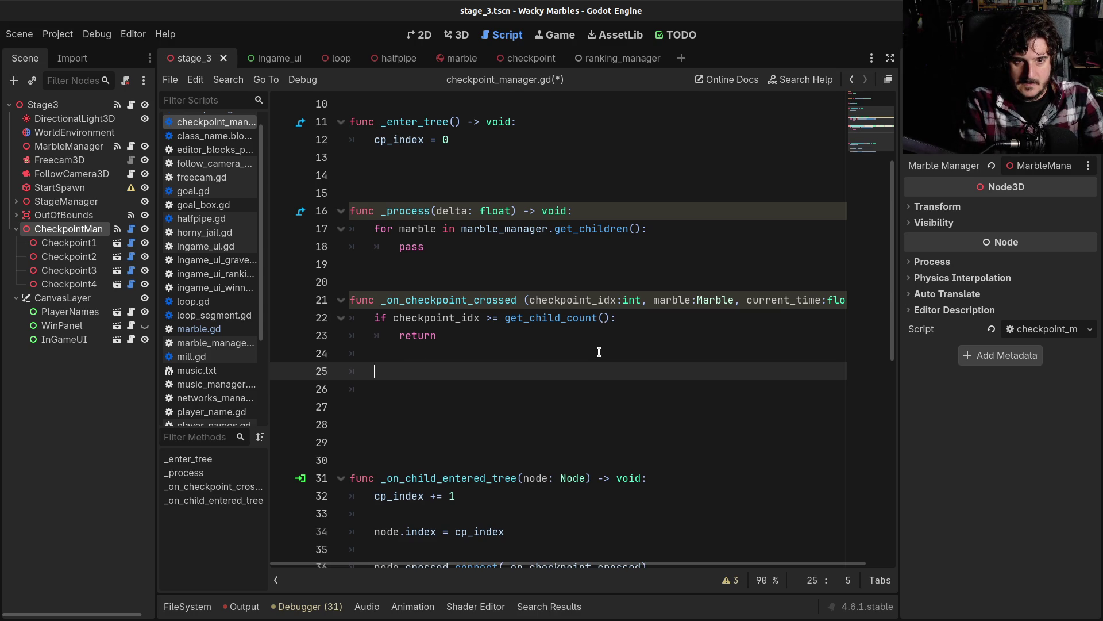
type("marb")
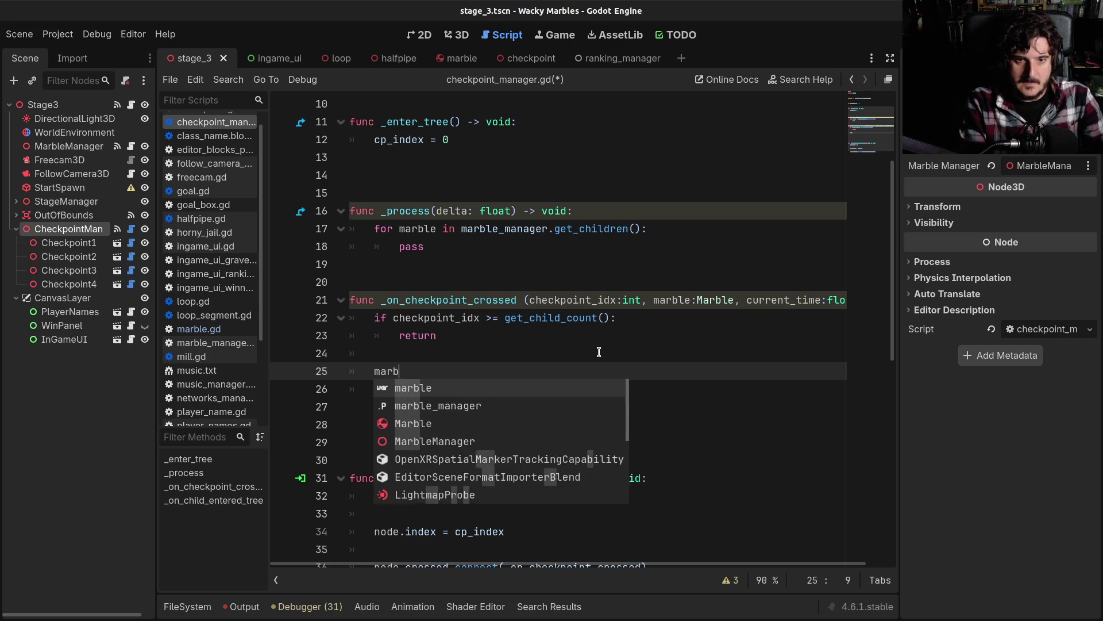
type("le.last")
key("Return")
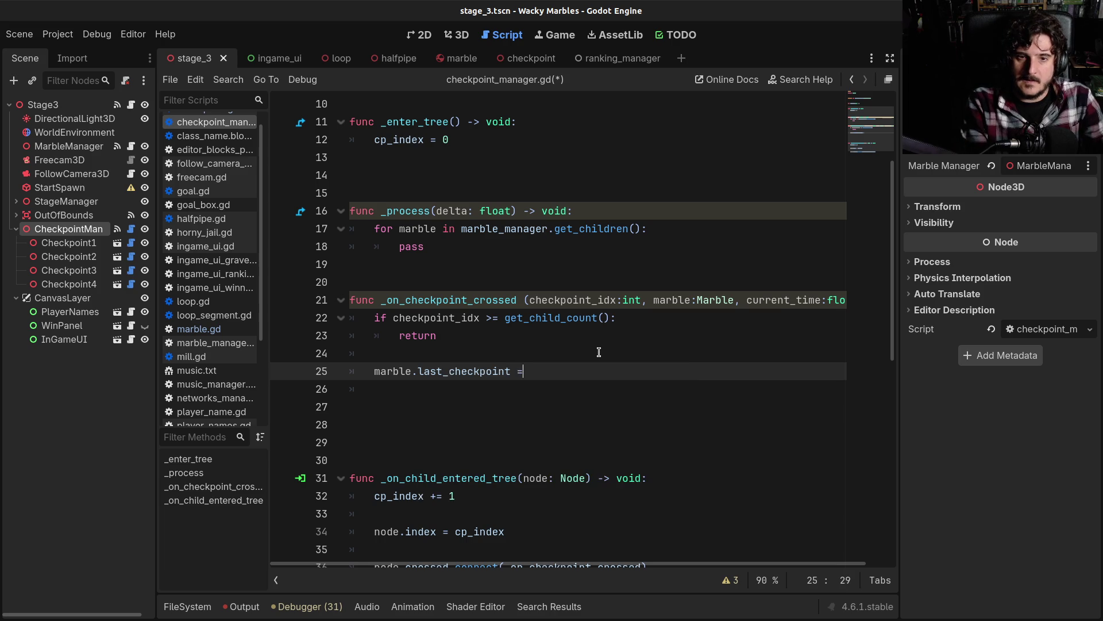
type("=")
key("Return")
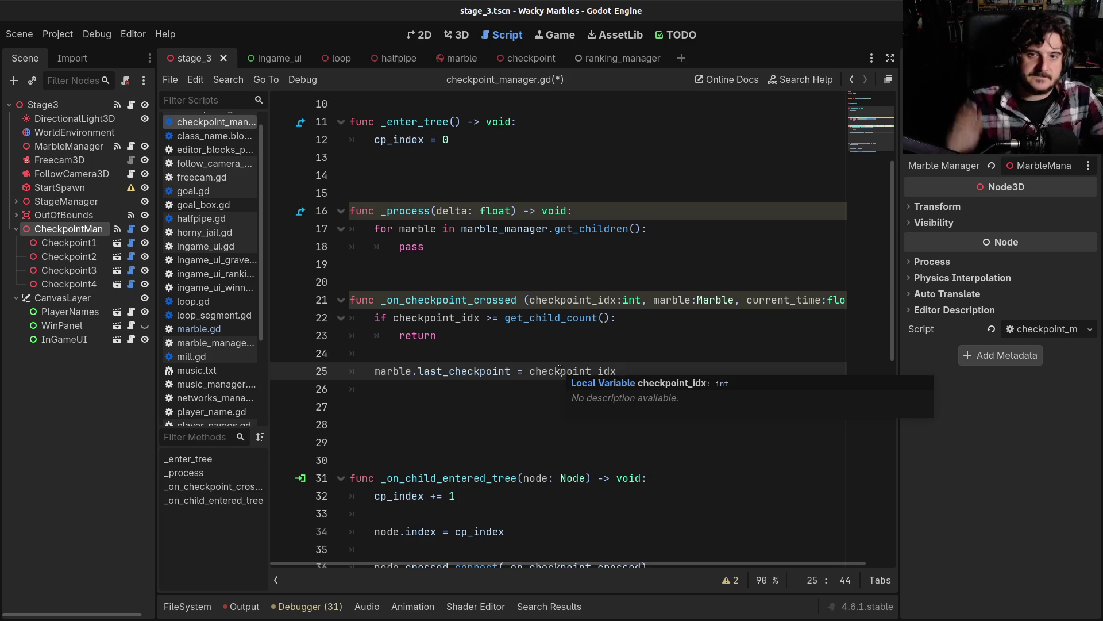
Step: Move the checkpoint_idx >= get_child_count() check from _on_checkpoint_crossed over pass in _process, deleting return
double_click(419, 248)
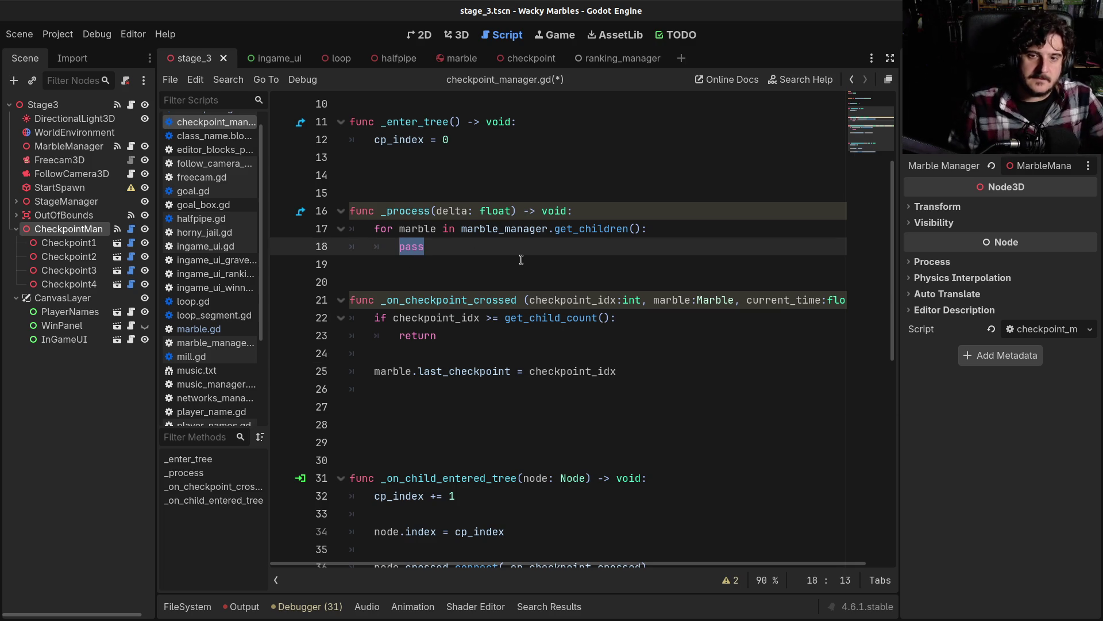
left_click_drag(437, 336, 374, 318)
key("ctrl+x")
double_click(412, 247)
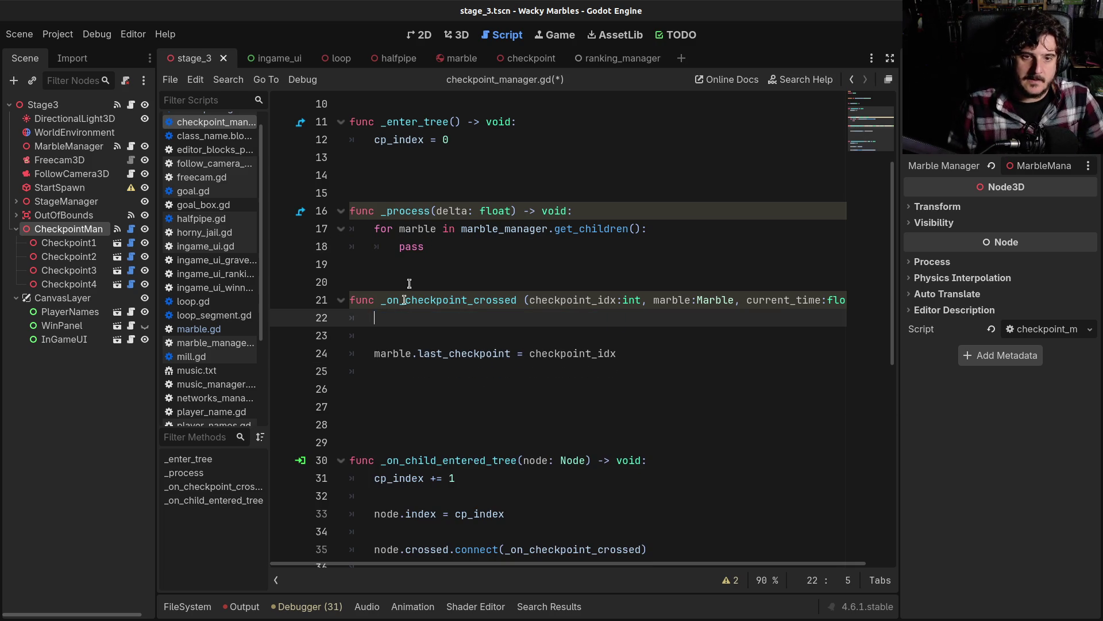
key("ctrl+v")
left_click(391, 260)
key("Tab")
double_click(451, 264)
key("BackSpace")
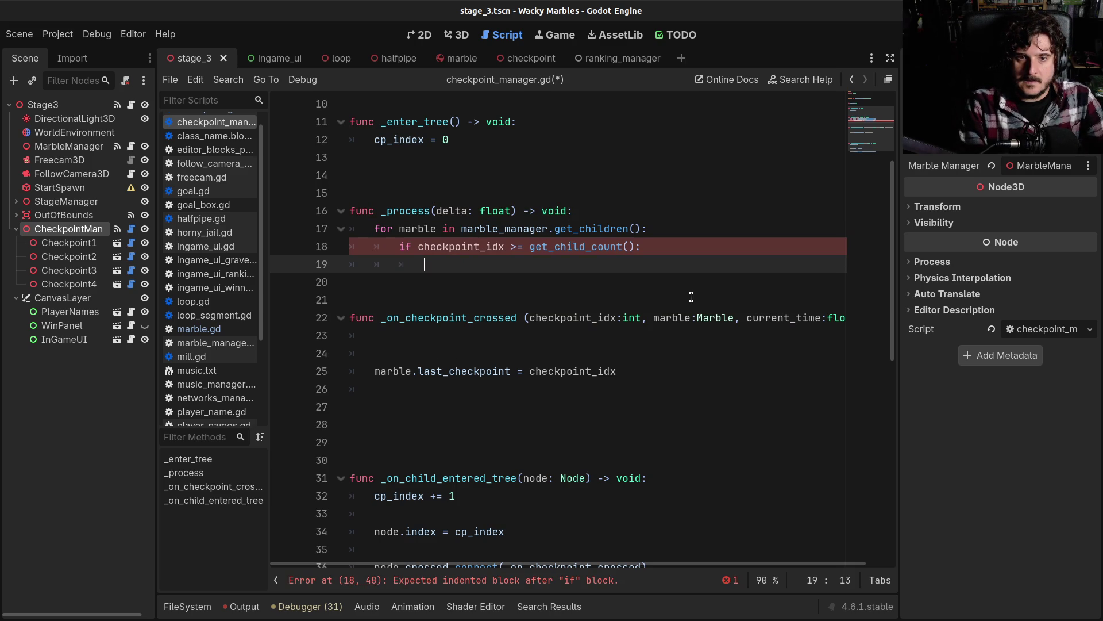
Step: Declare var dist:float = 0 in the marble loop above the moved check
key("Up")
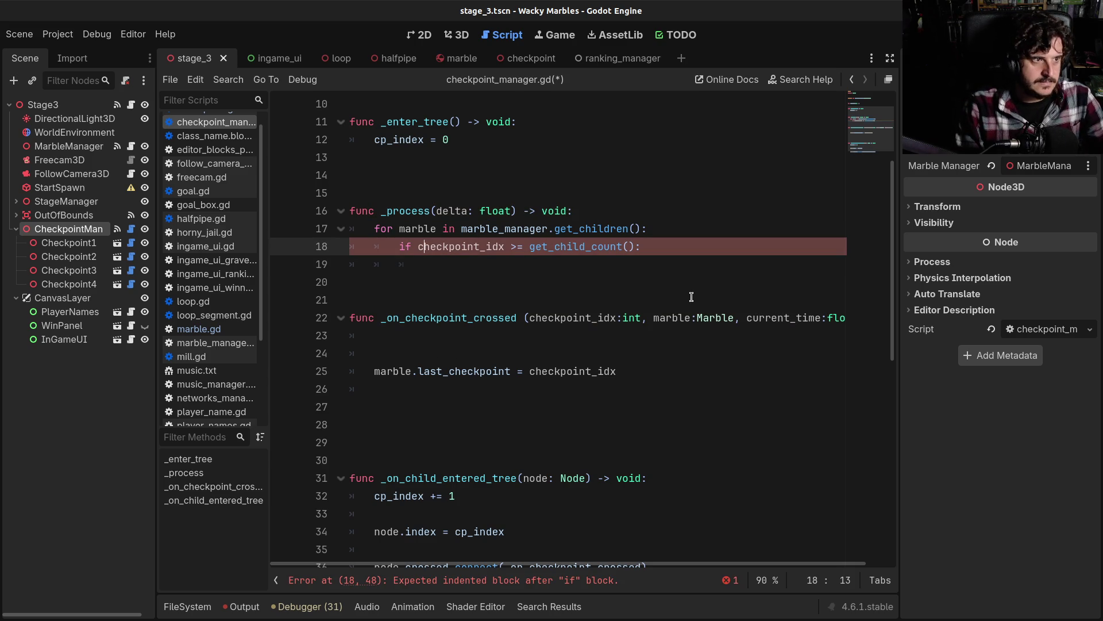
key("Up")
key("Up")
key("Down")
key("Down")
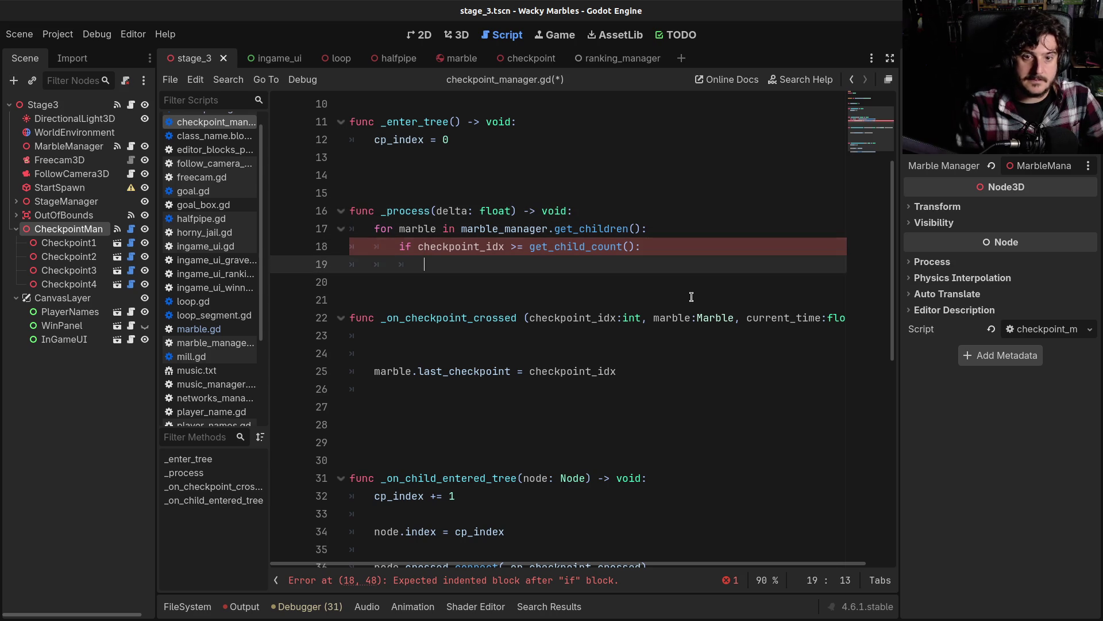
key("Up")
key("Up")
key("End")
key("Return")
type("var d")
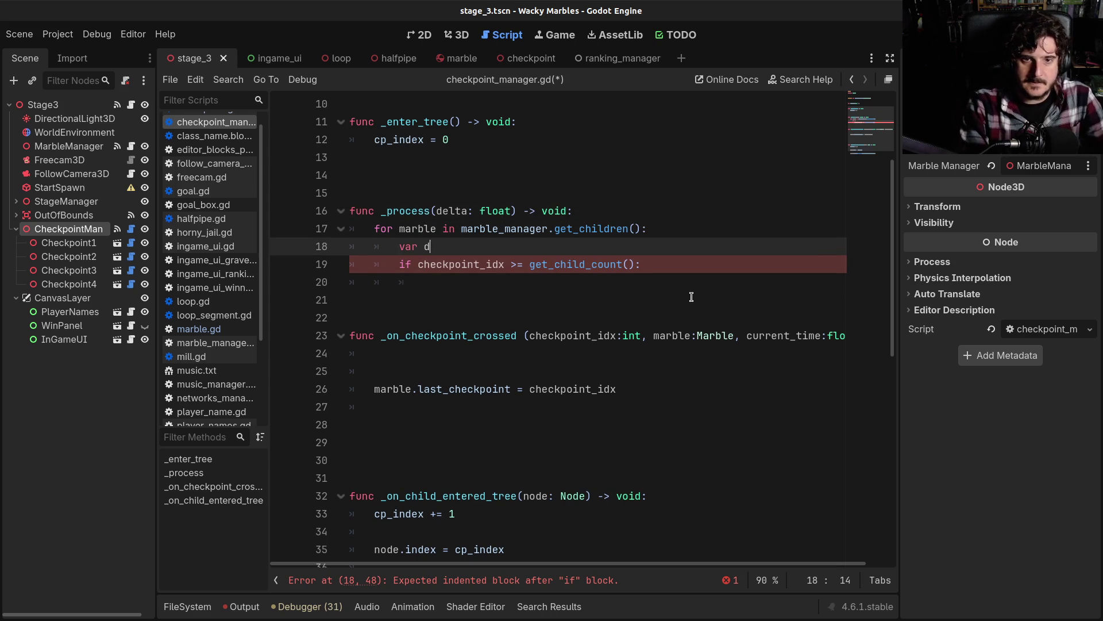
type("ist:float = 0")
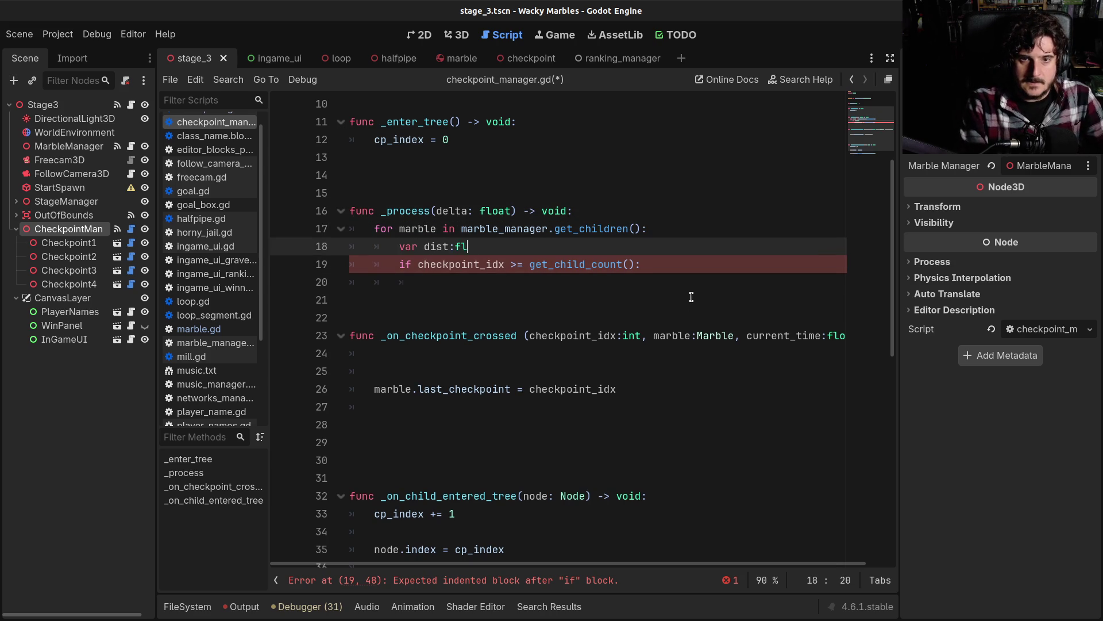
key("Down")
key("Down")
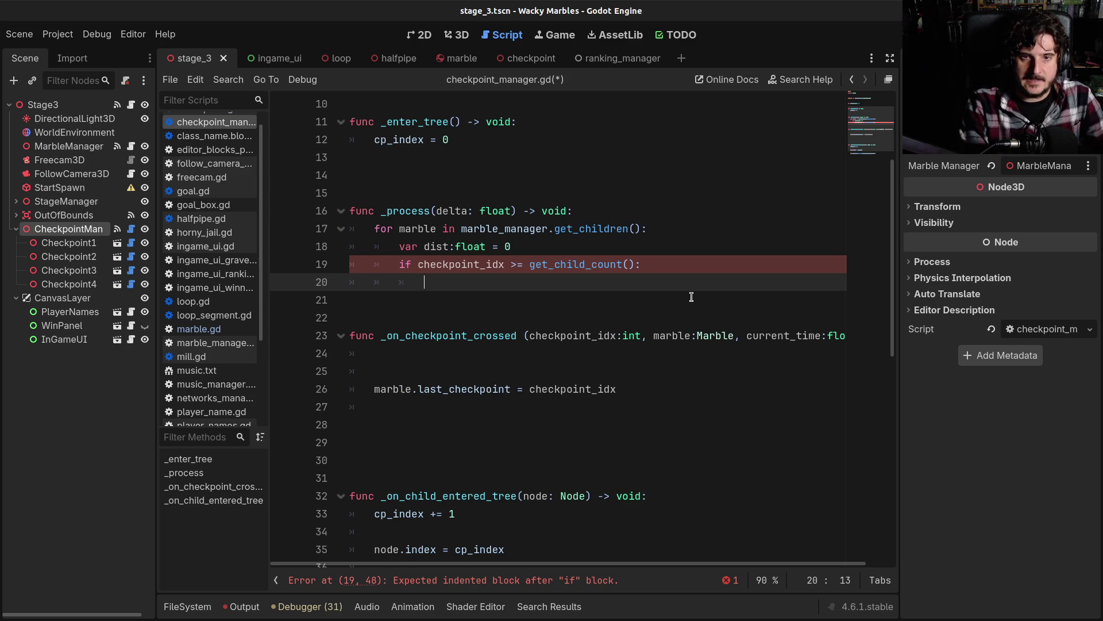
Step: Change the if condition to marble.last_checkpoint >= get_child_count(), copying marble.last_checkpoint from line 26
left_click(421, 228)
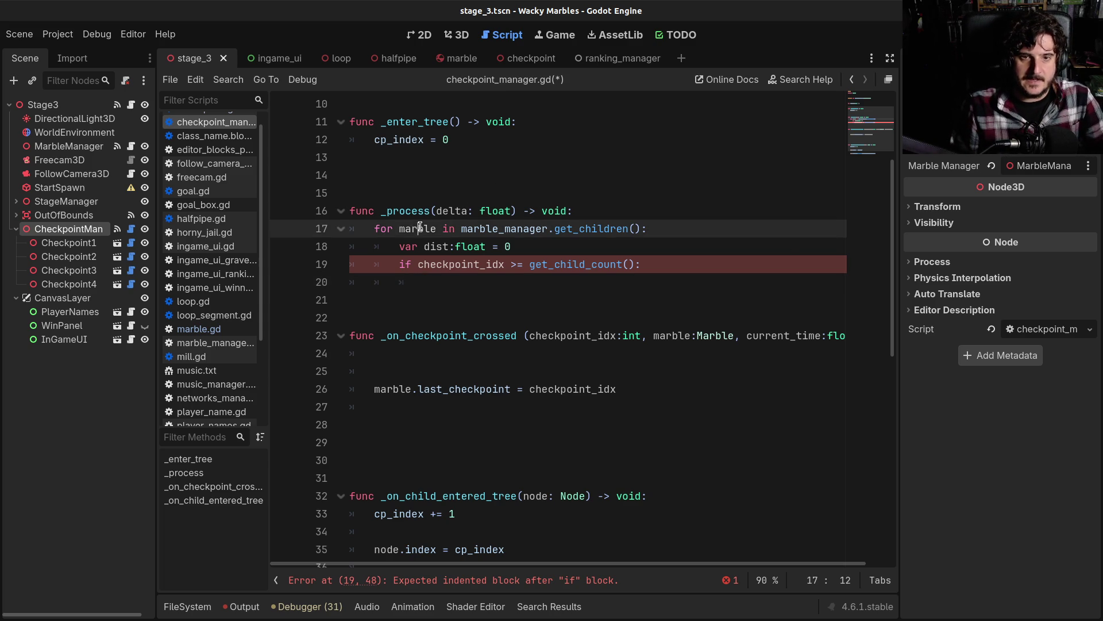
left_click(419, 264)
type("marble")
left_click(474, 389)
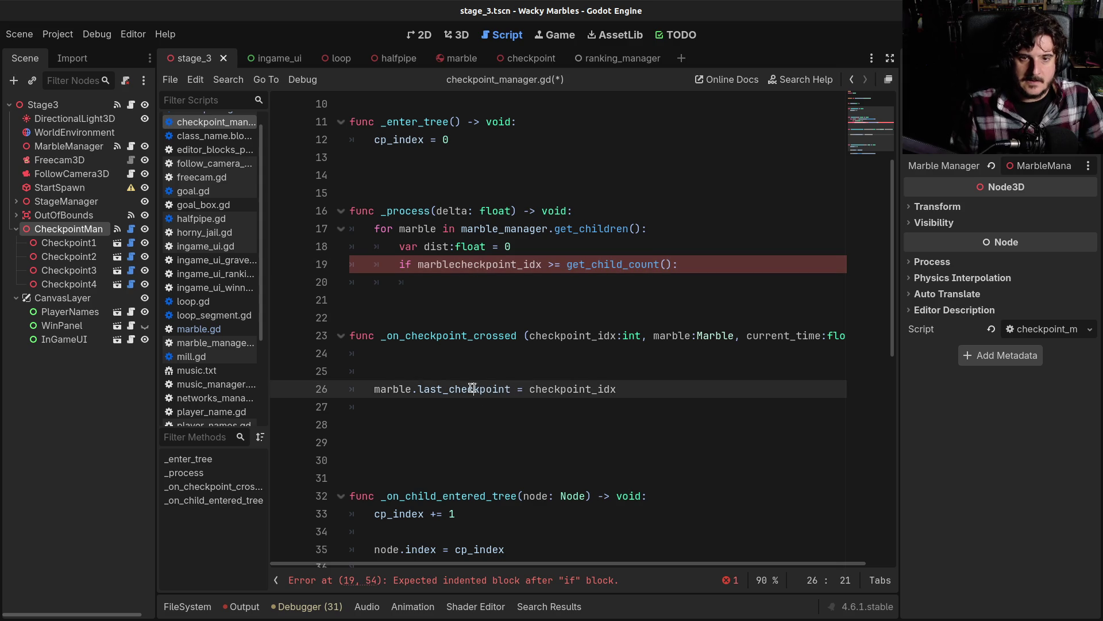
left_click_drag(374, 389, 510, 391)
key("ctrl+x")
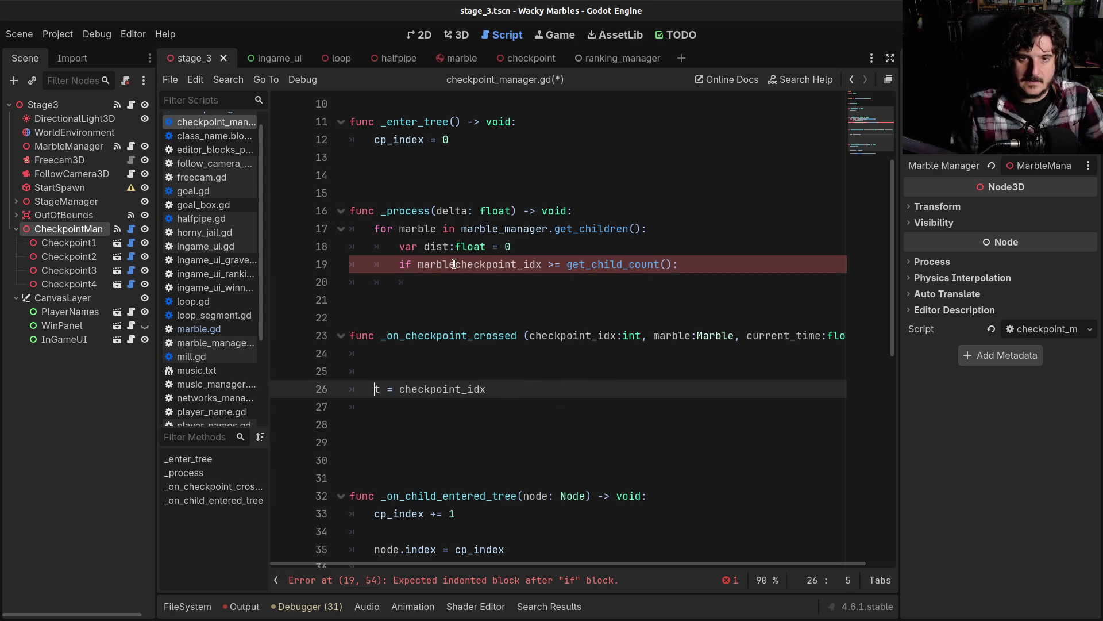
key("ctrl+z")
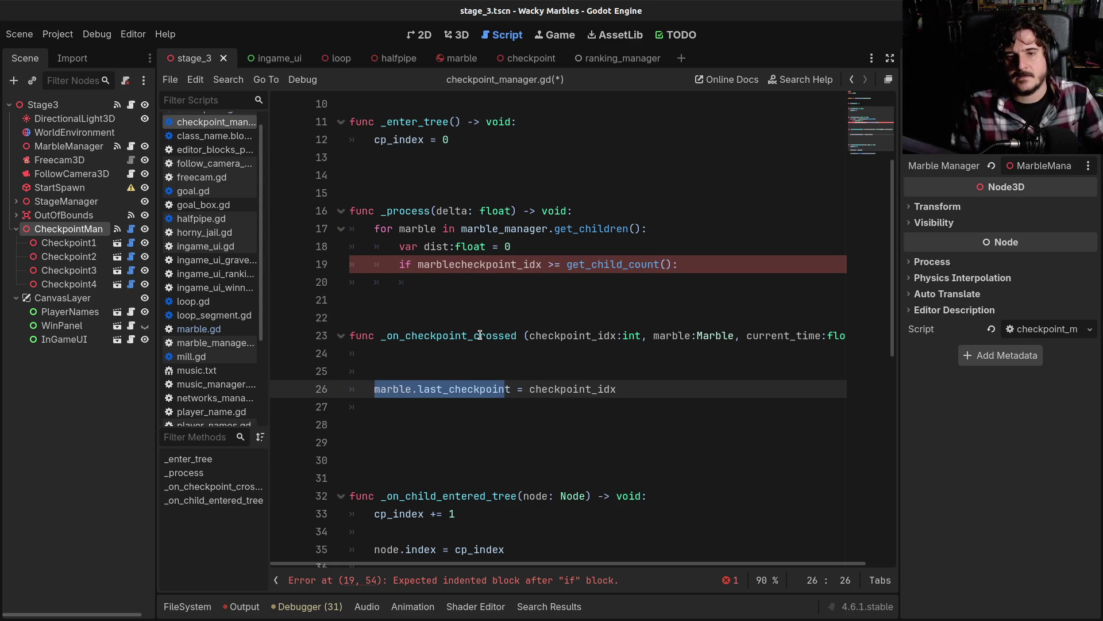
double_click(463, 266)
key("ctrl+v")
Step: Add dist = 0 inside the if block and save checkpoint_manager.gd
left_click(713, 266)
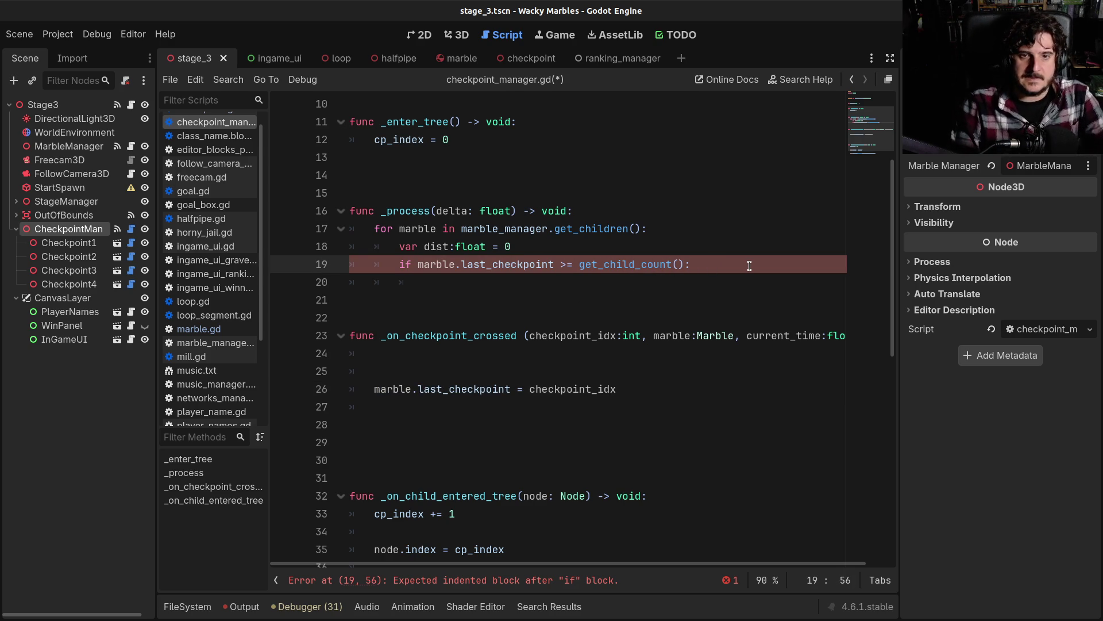
key("Return")
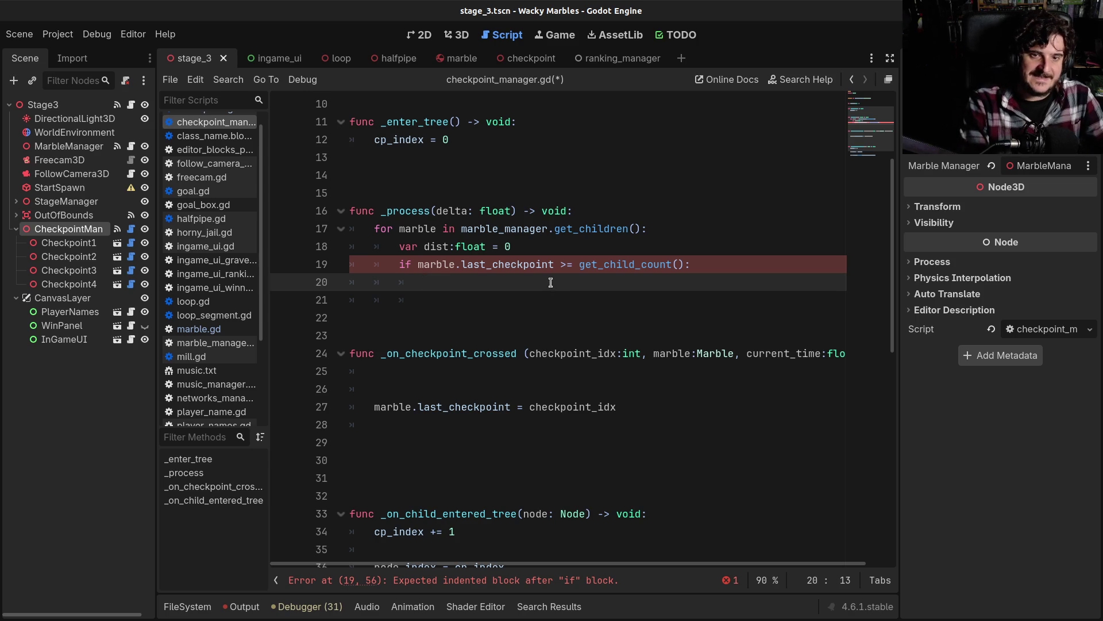
type("dist =")
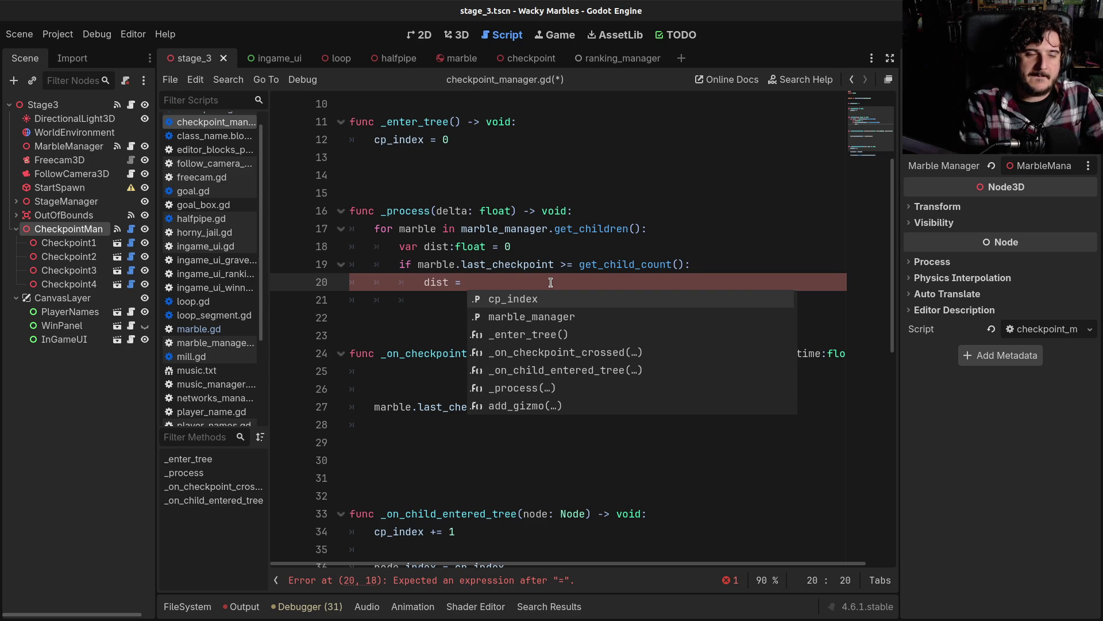
type("0")
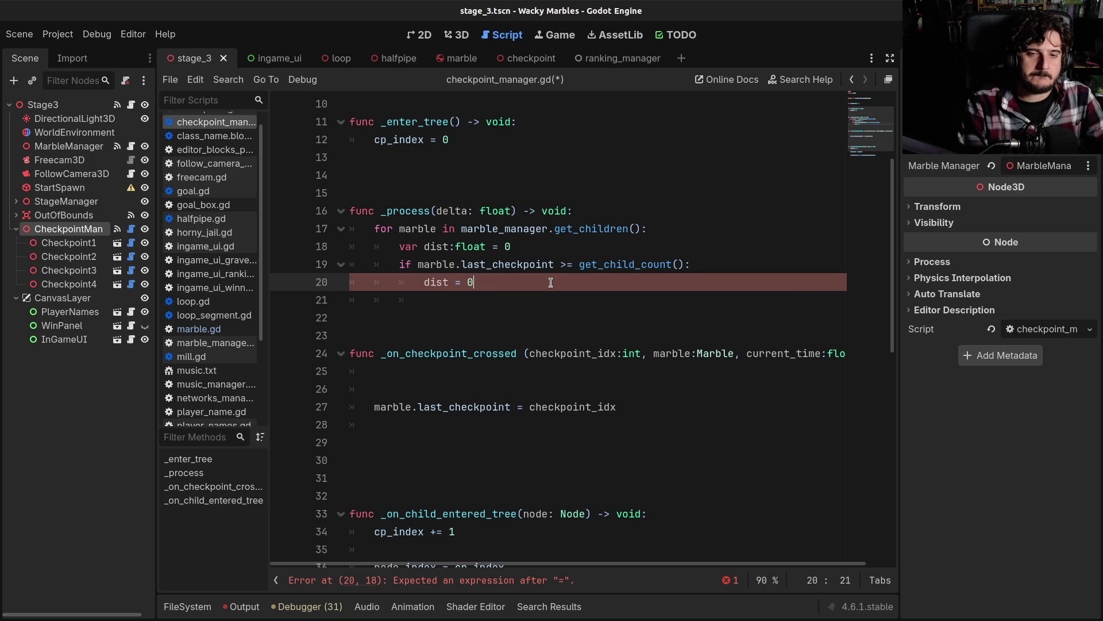
key("ctrl+s")
left_click(49, 105)
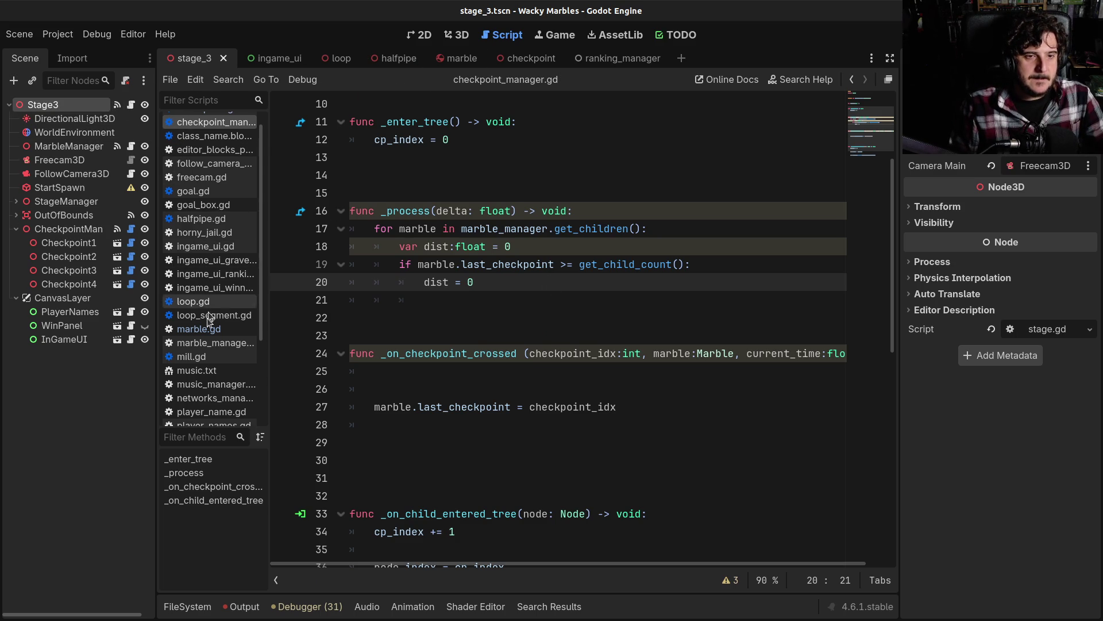
Step: Select StageManager in the Scene tree and begin attaching a new script at res://scenes/stage_manager.gd
scroll(206, 330, "down", 2)
scroll(214, 322, "down", 4)
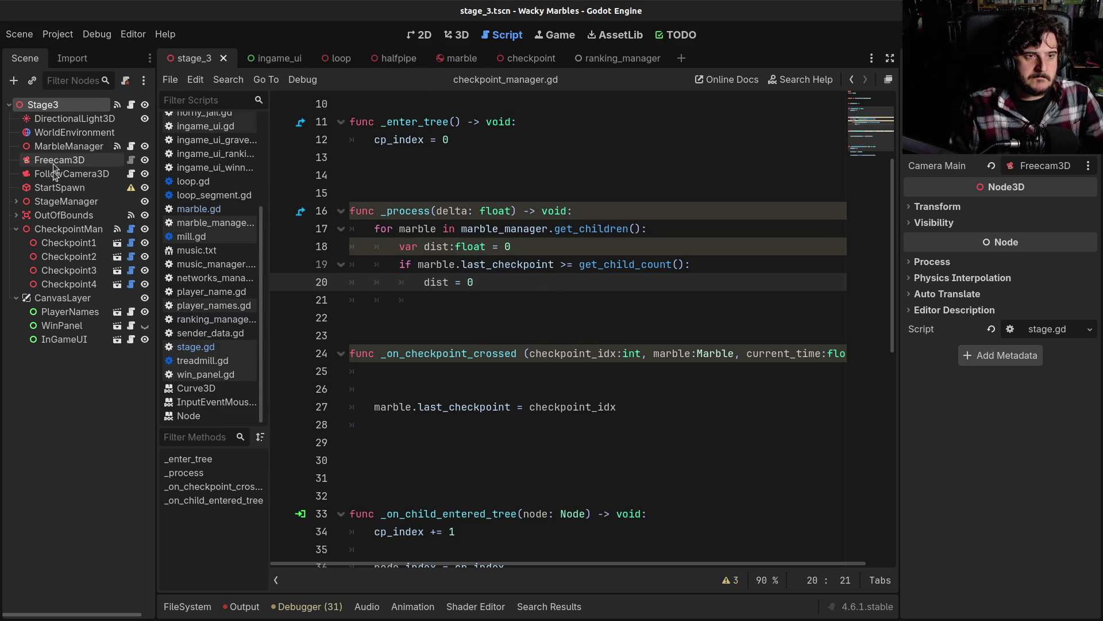
left_click(55, 200)
key("Right")
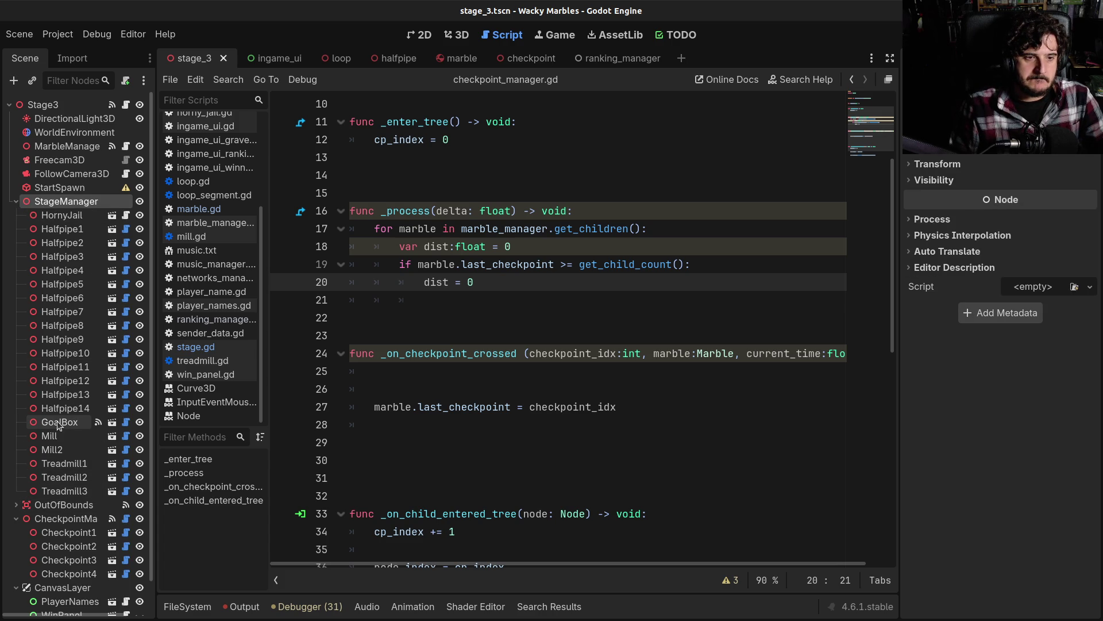
left_click(16, 201)
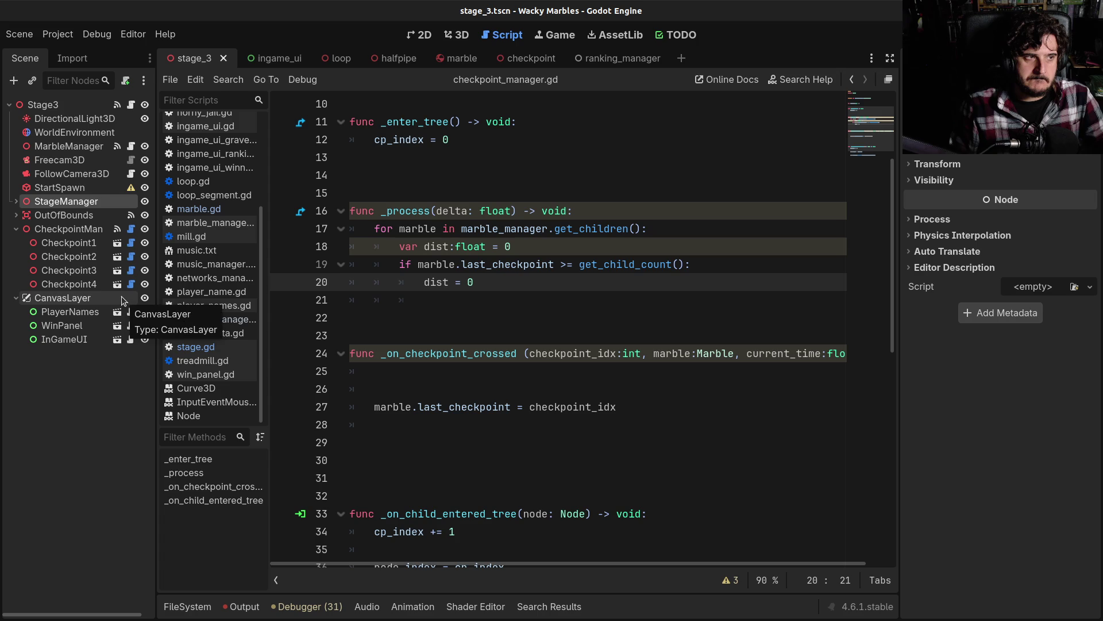
left_click(131, 105)
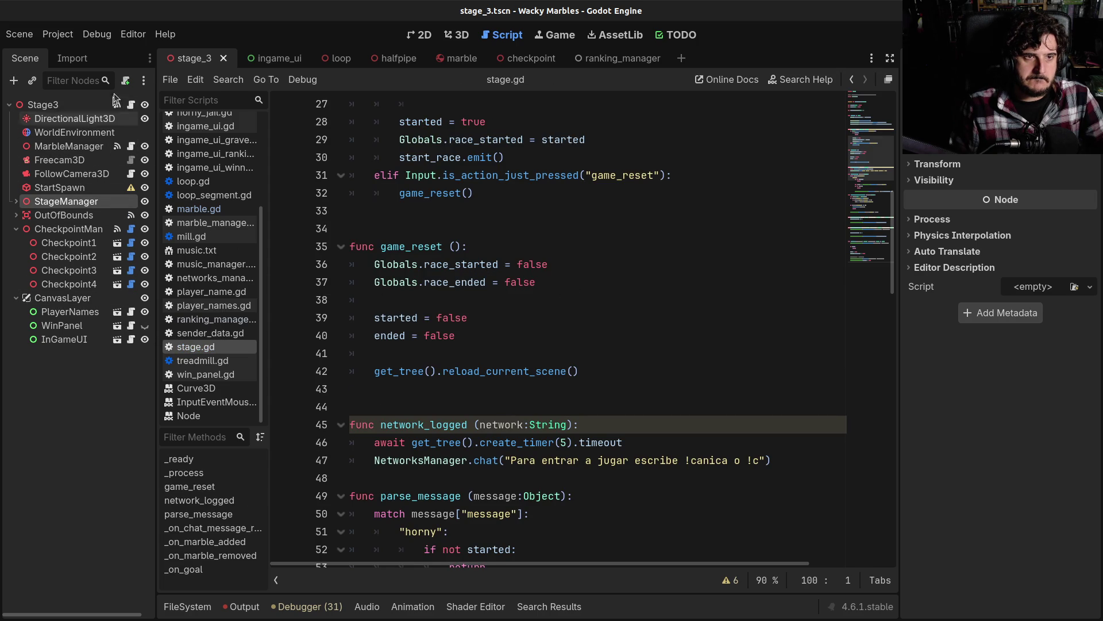
left_click(126, 81)
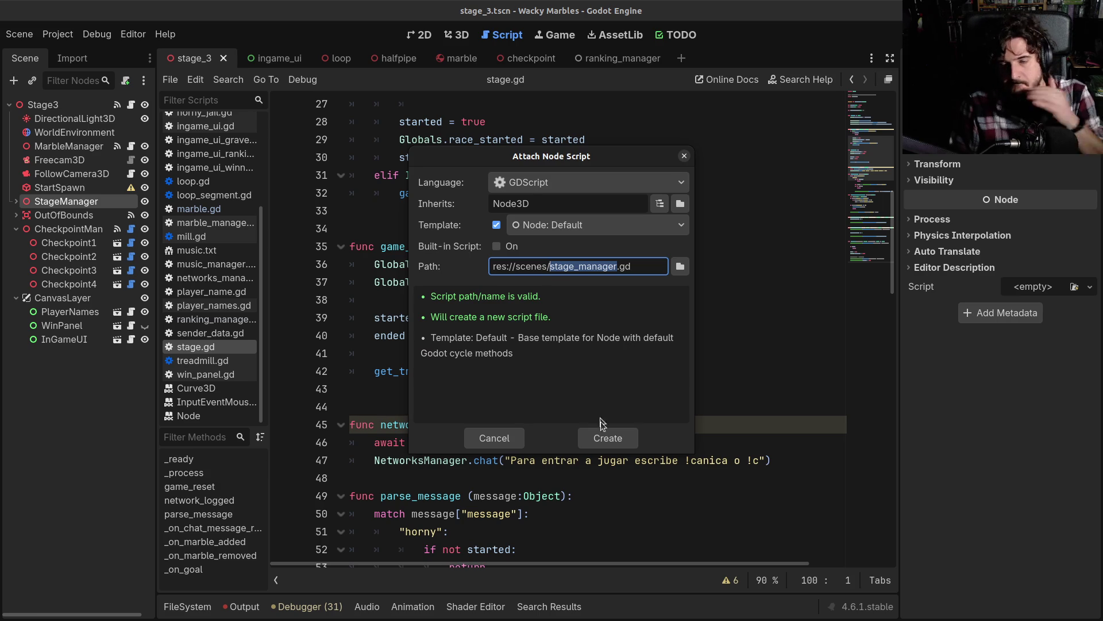
Step: Create stage_manager.gd and delete its template _ready/_process functions, leaving only extends Node3D
left_click(605, 439)
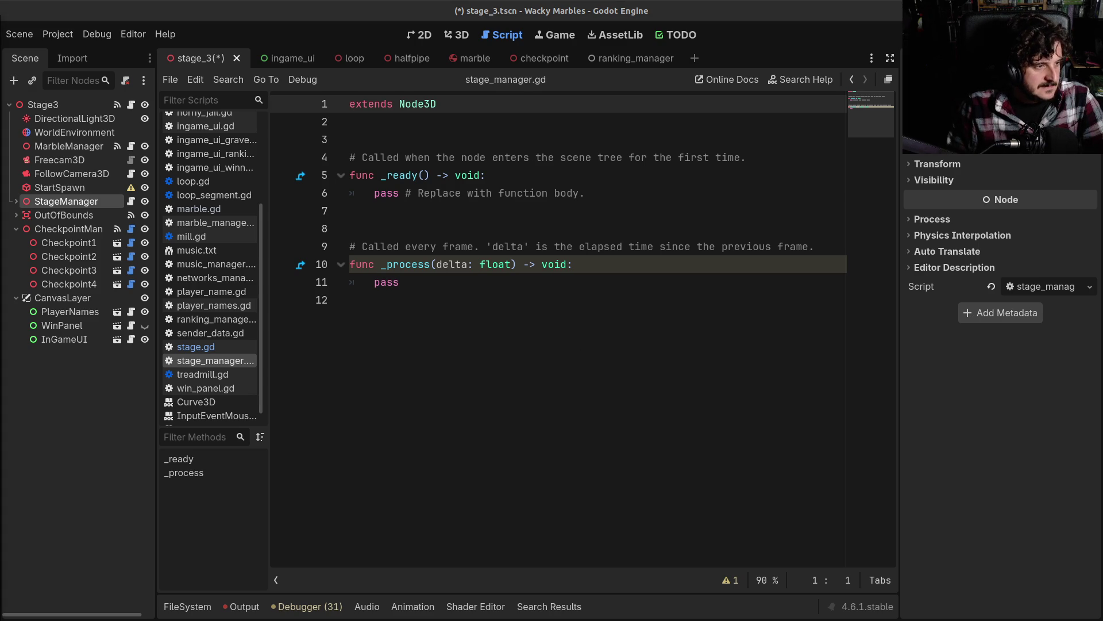
left_click(457, 296)
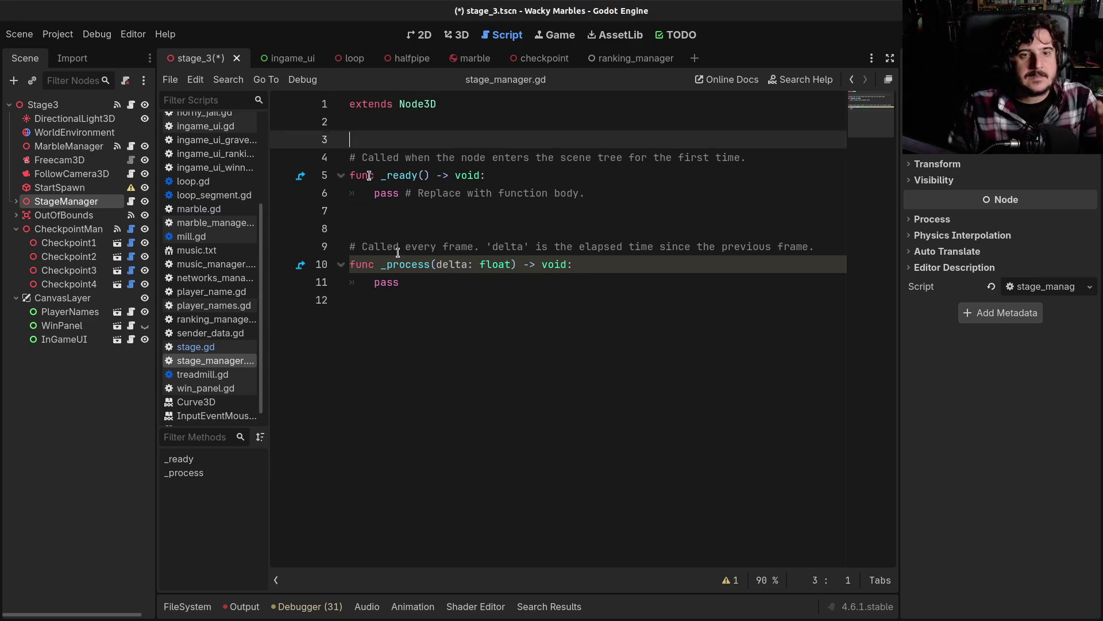
left_click_drag(356, 141, 460, 432)
key("BackSpace")
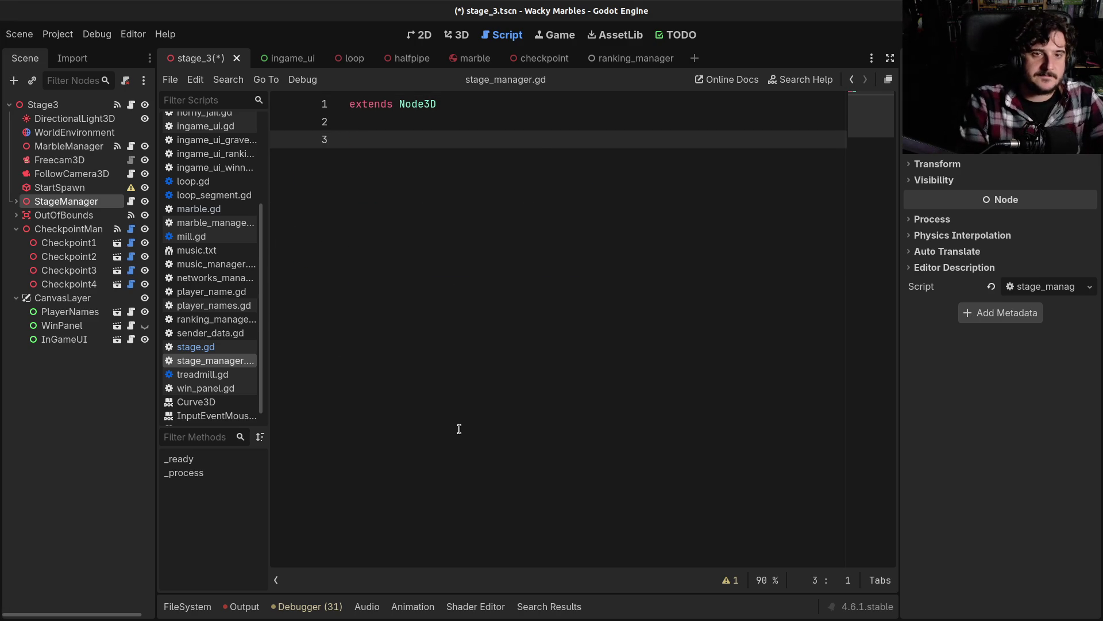
type("@export var ")
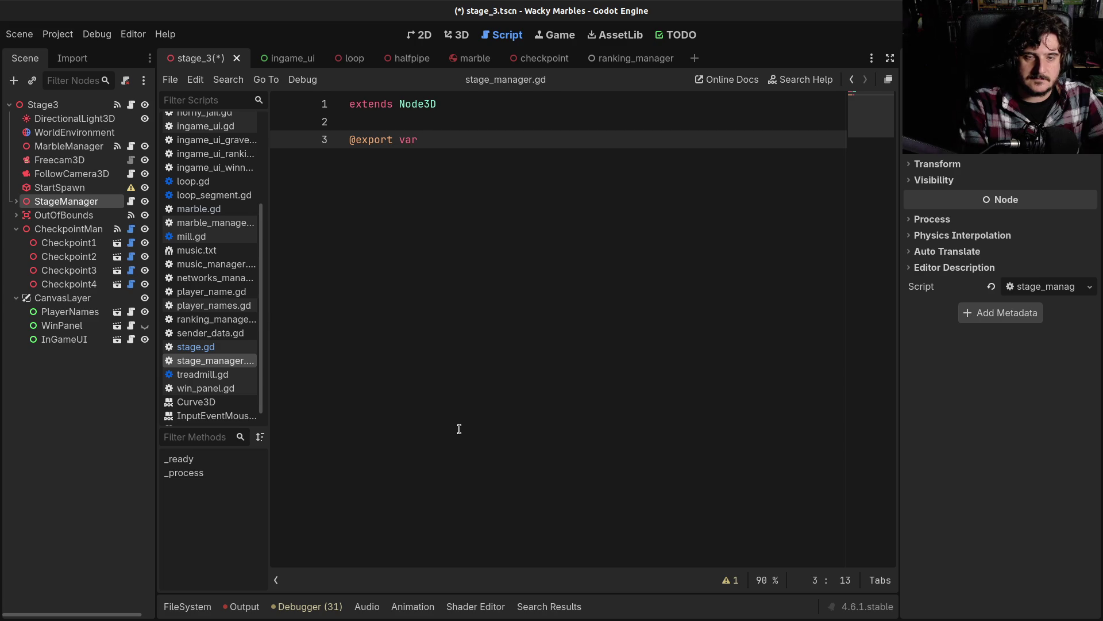
type("goal")
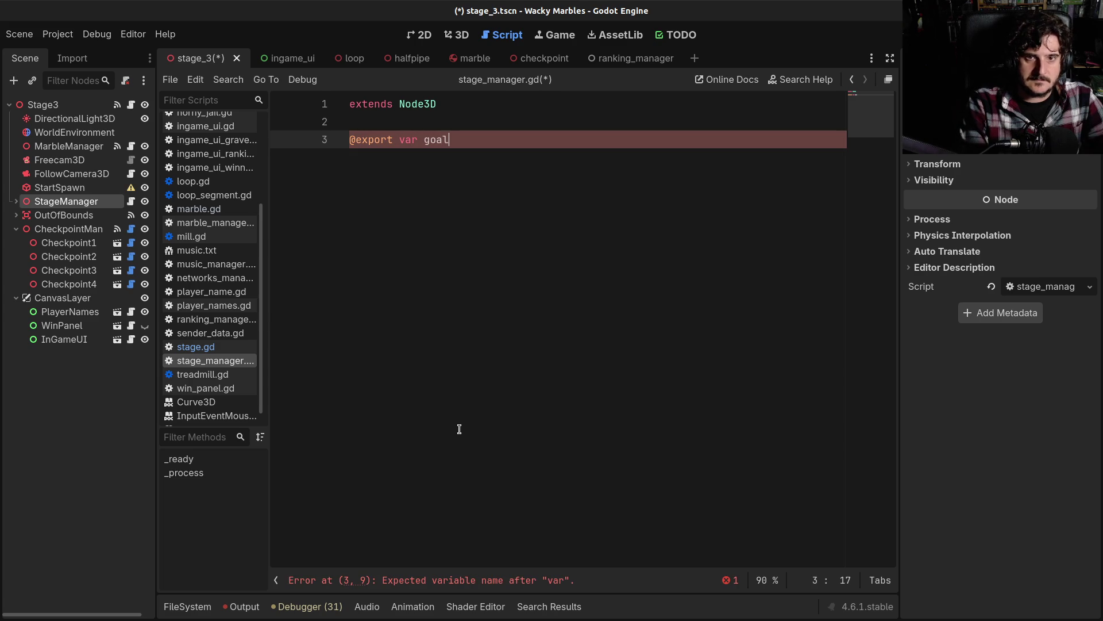
type(":Node3D")
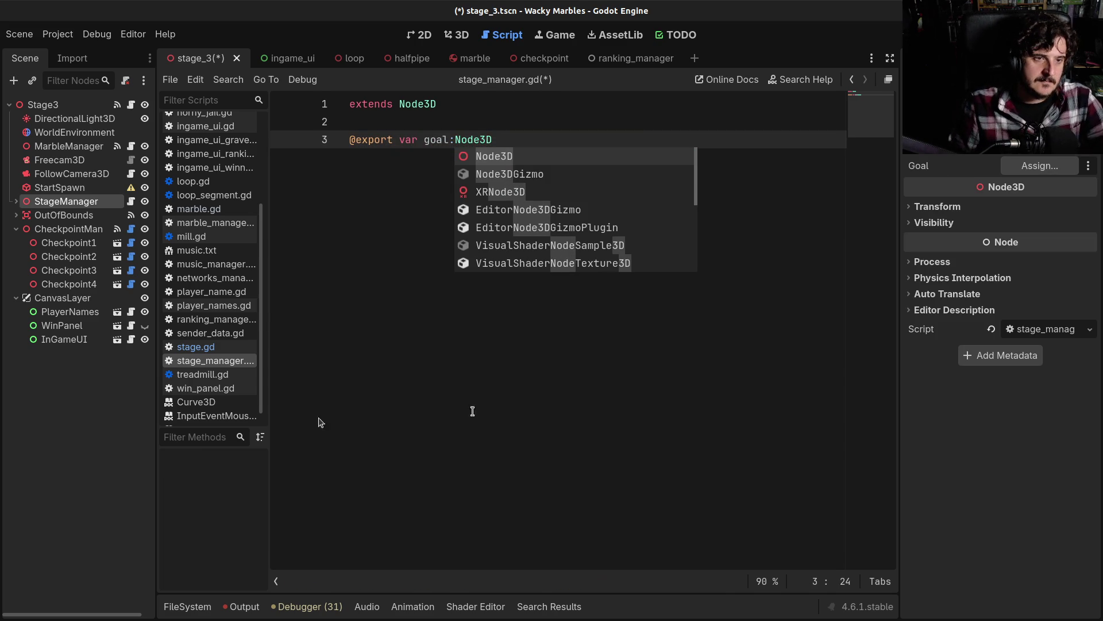
left_click(16, 201)
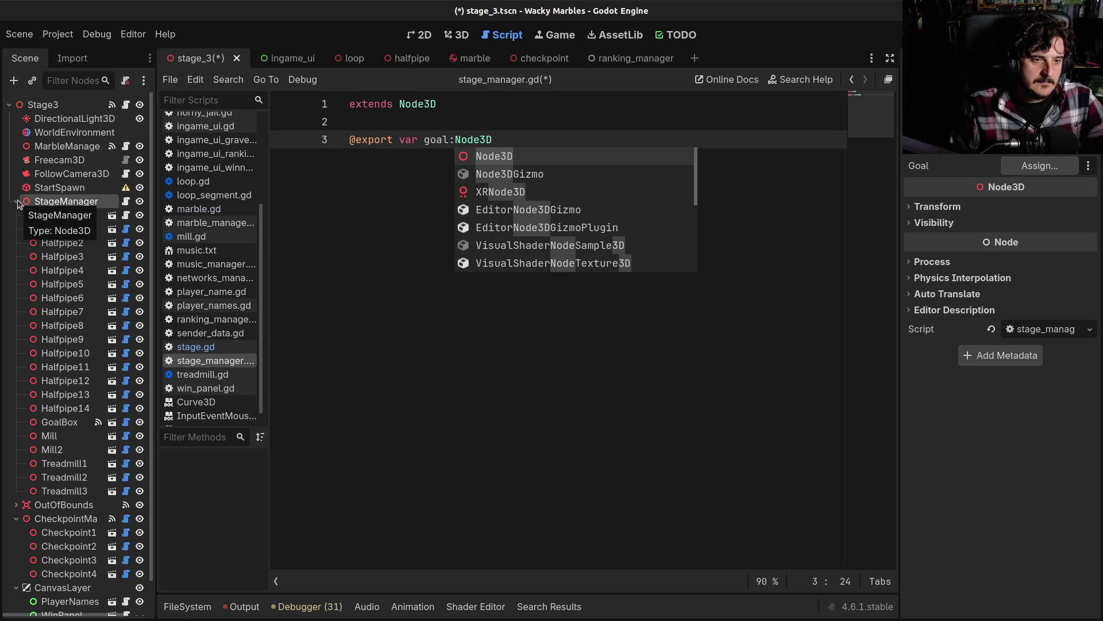
left_click(17, 202)
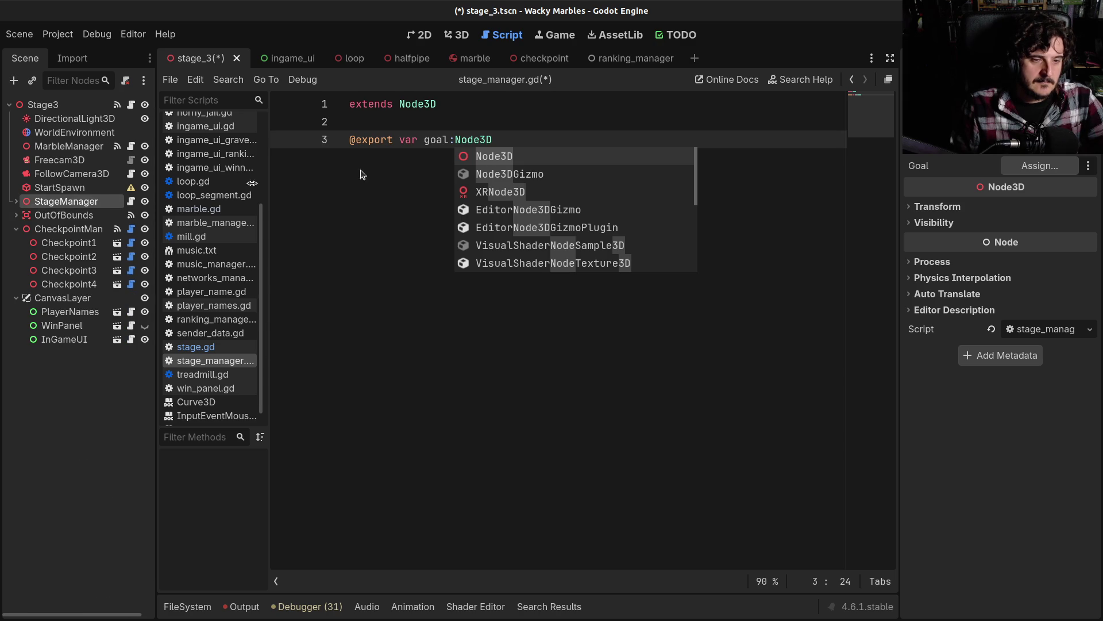
left_click(510, 139)
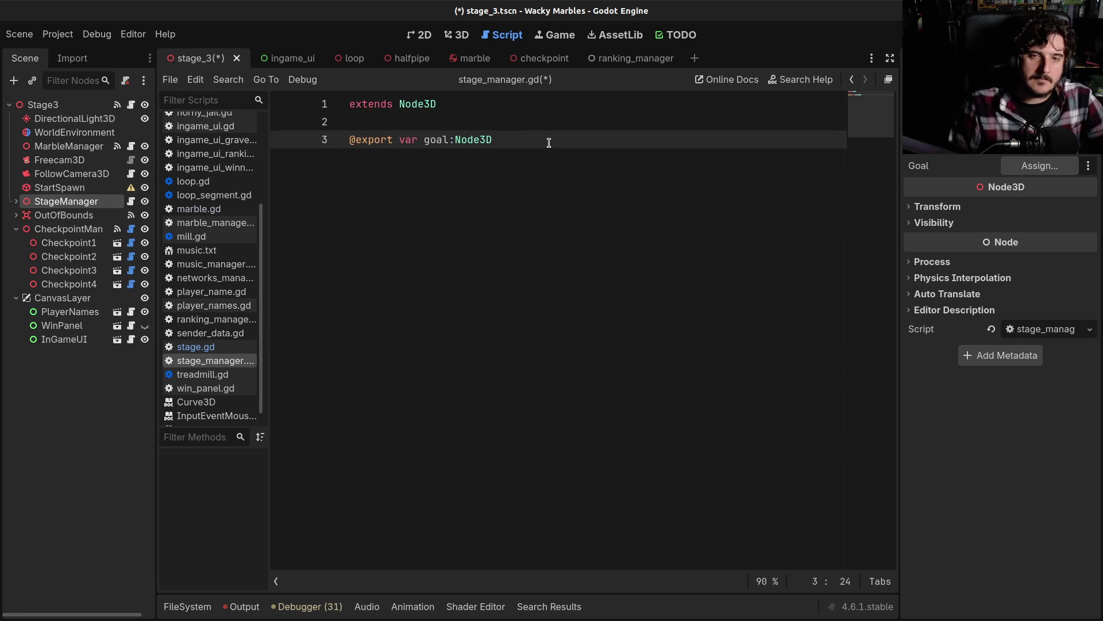
key("BackSpace")
key("BackSpace")
type("=")
key("BackSpace")
key("BackSpace")
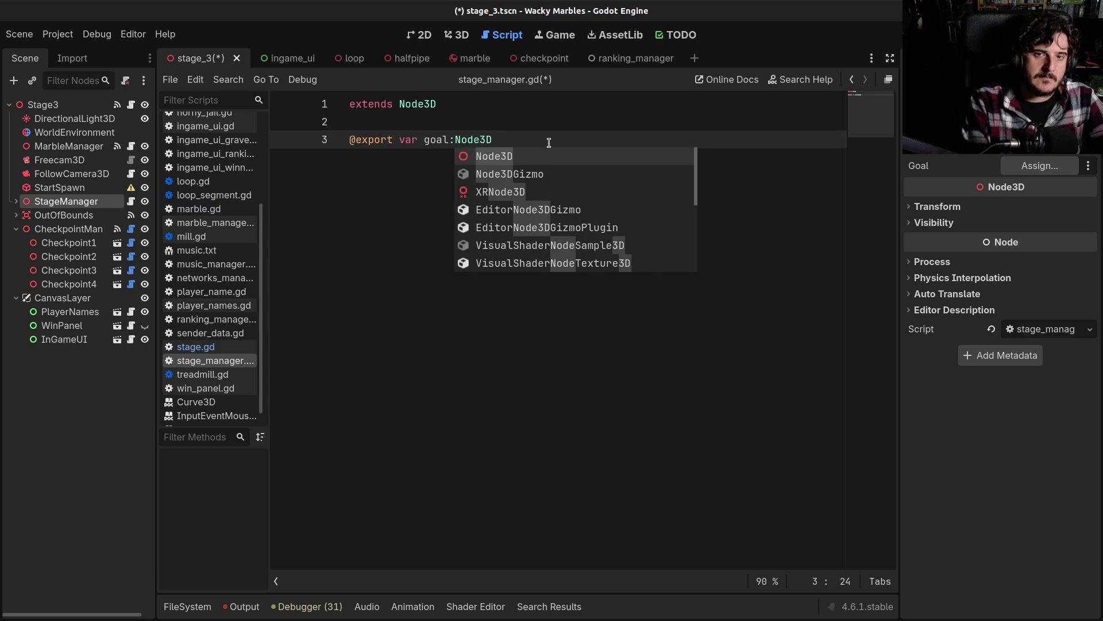
key("ctrl+s")
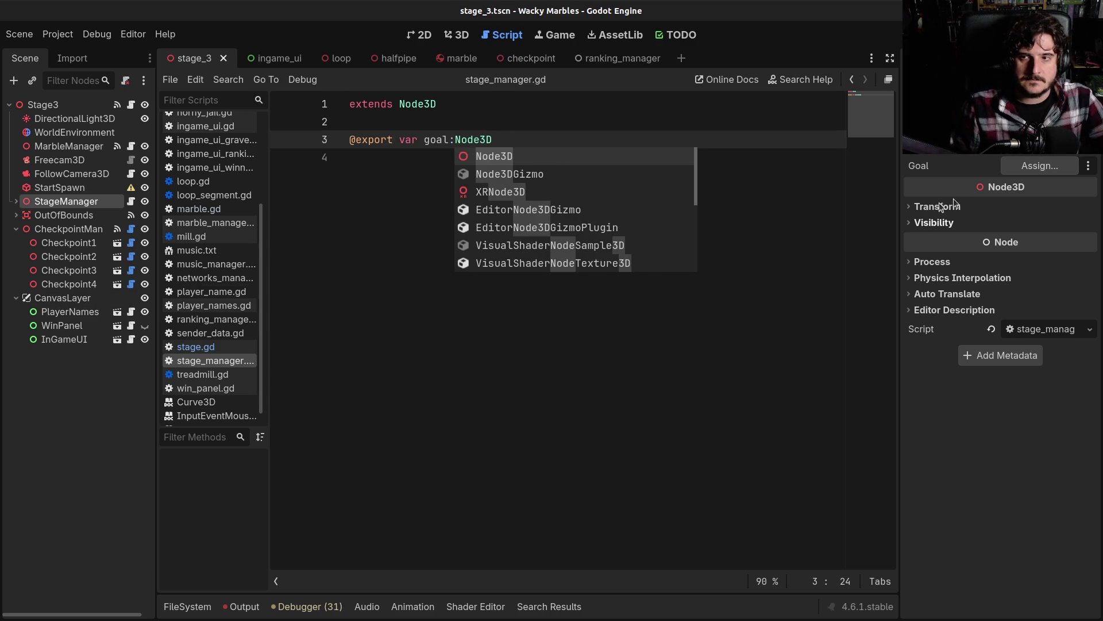
Step: Assign GoalBox to StageManager's Goal property and save the scene
left_click(1040, 165)
scroll(578, 397, "down", 5)
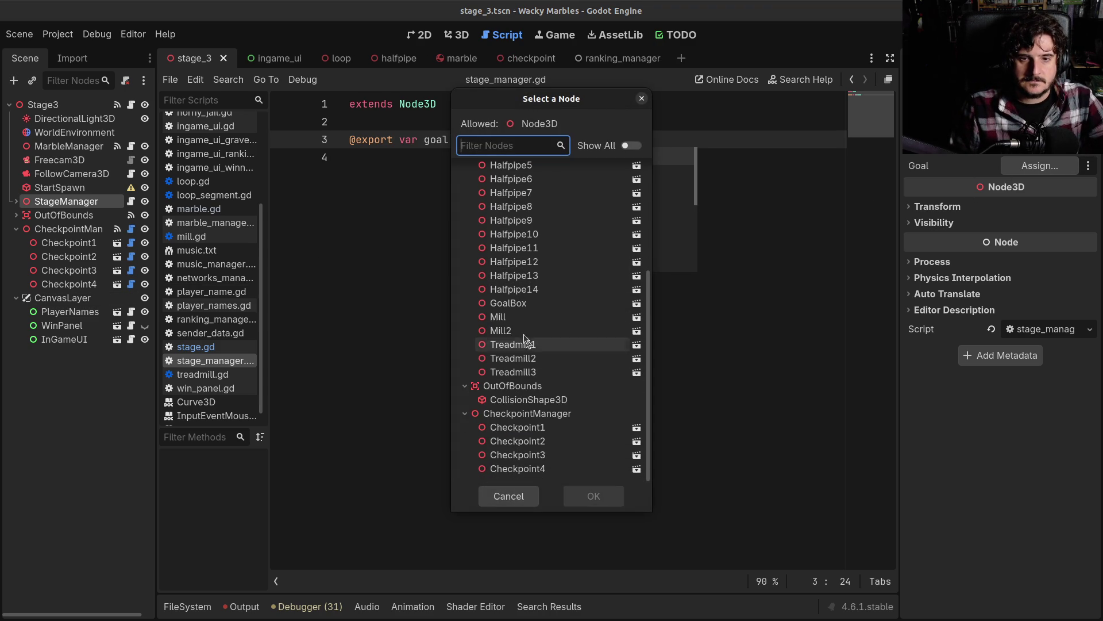
double_click(510, 317)
left_click(412, 270)
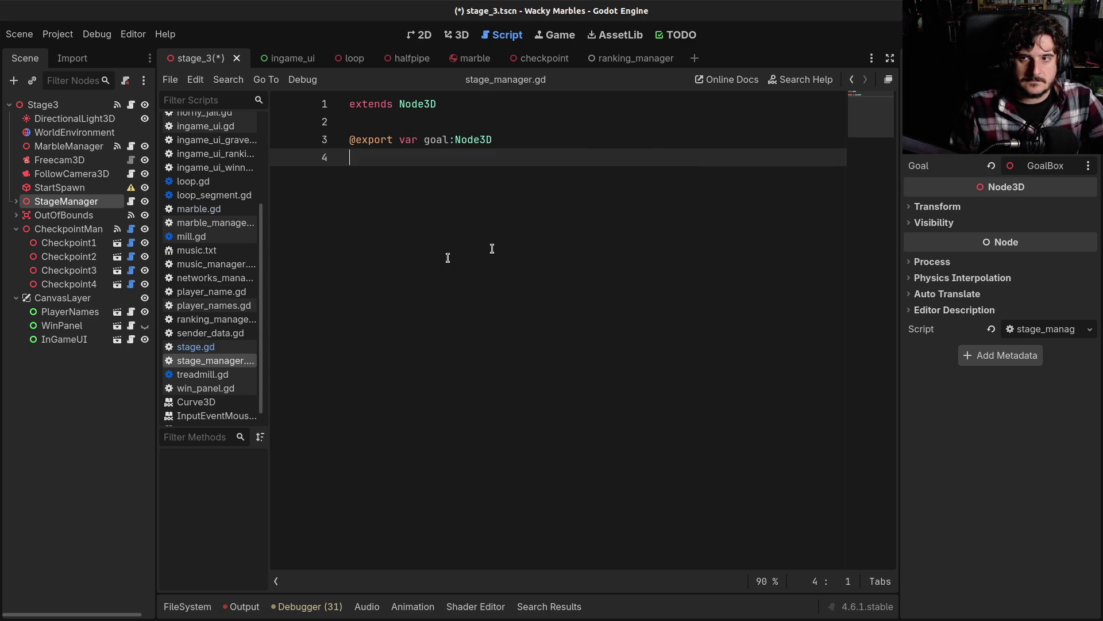
key("ctrl+s")
left_click(65, 229)
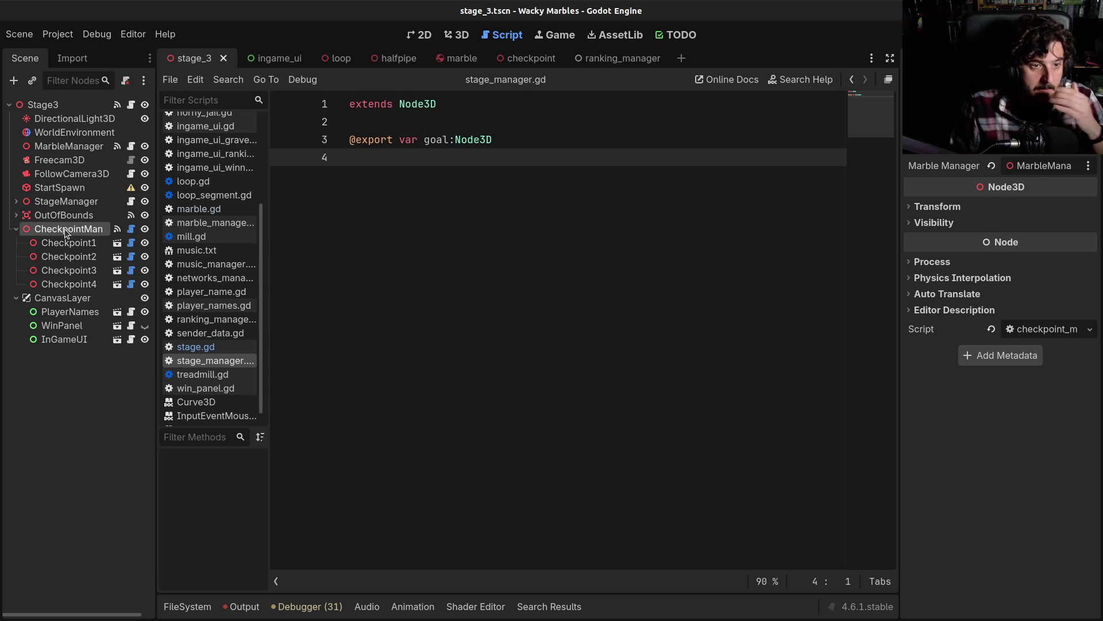
left_click(129, 228)
scroll(576, 203, "up", 3)
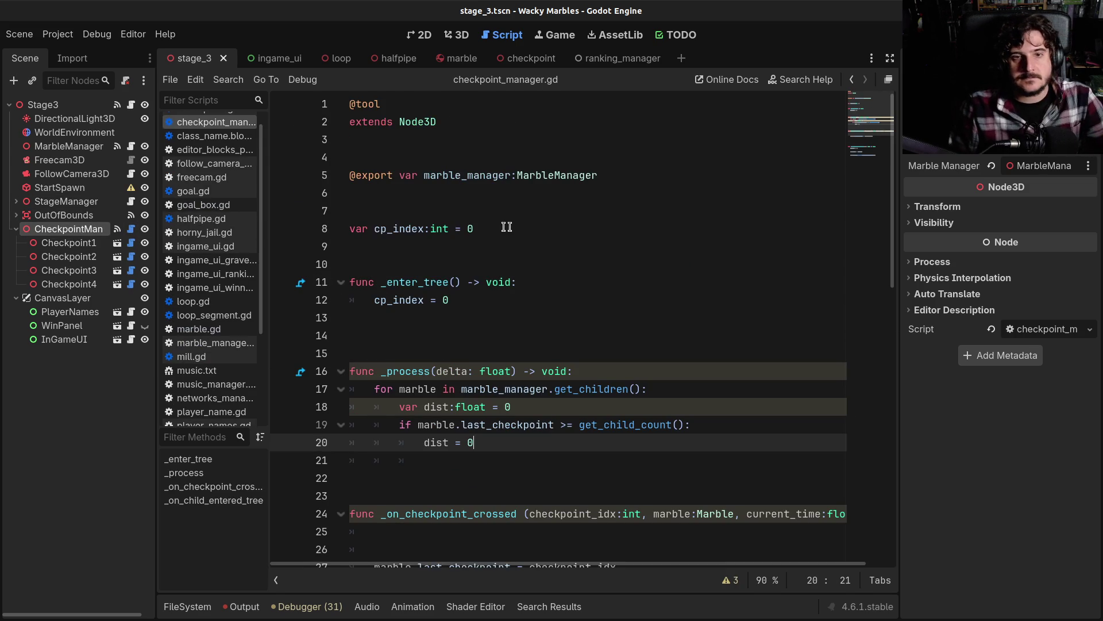
left_click(618, 190)
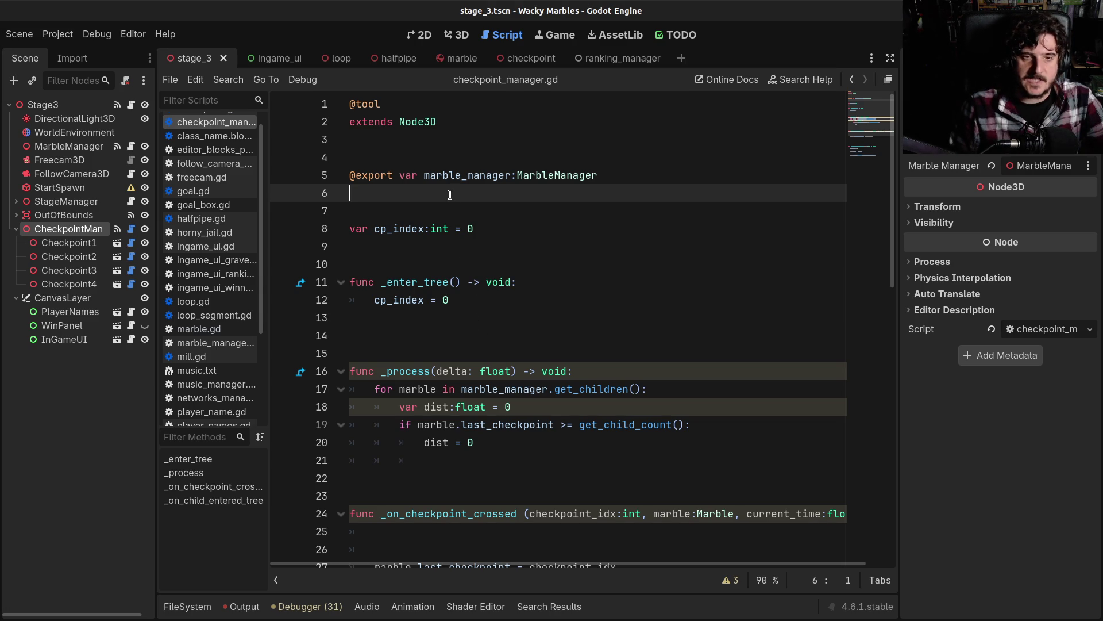
type("@expo")
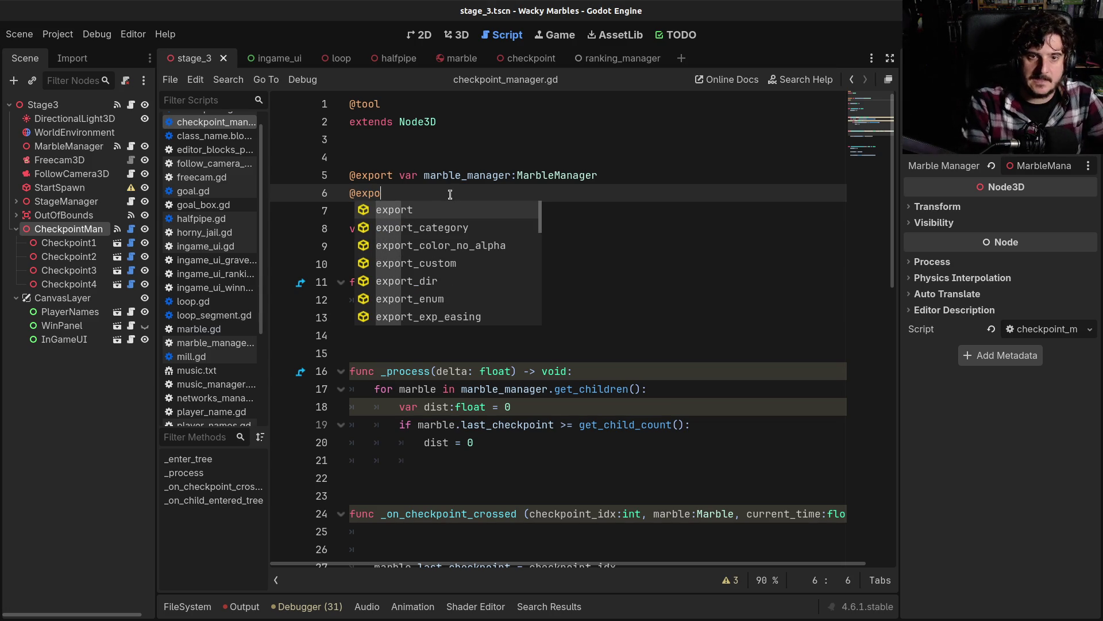
type("rt var ")
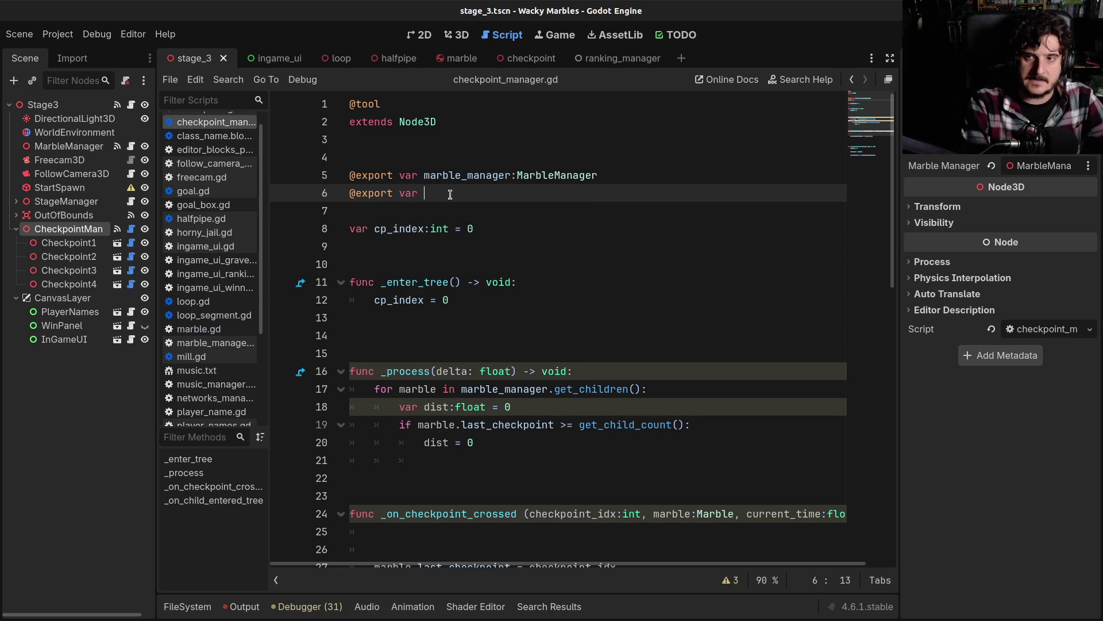
type("stage_manage")
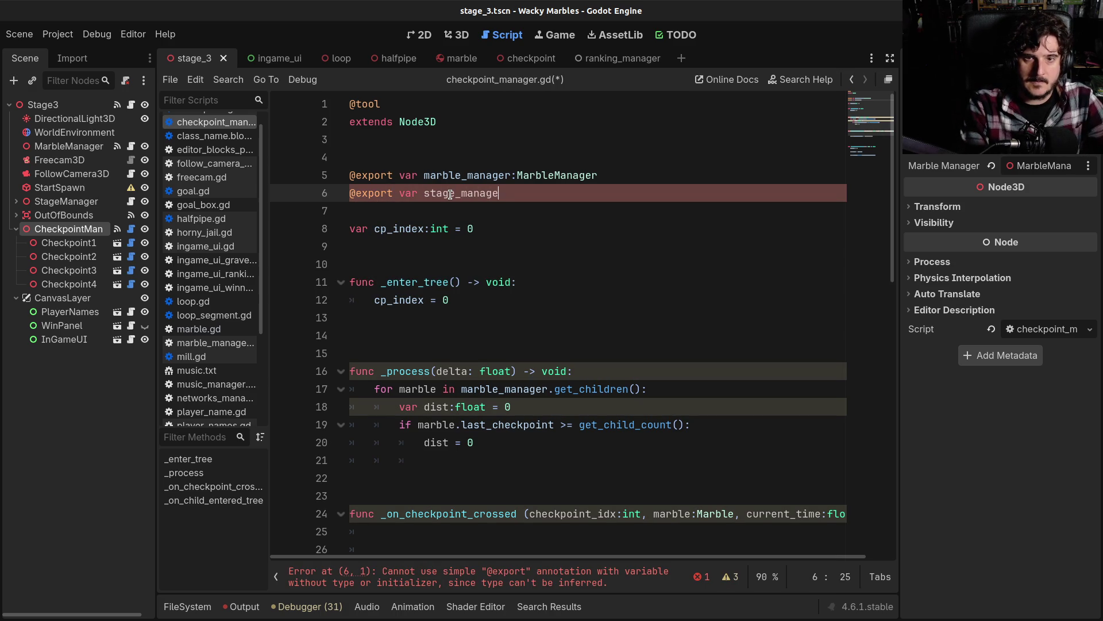
key("Escape")
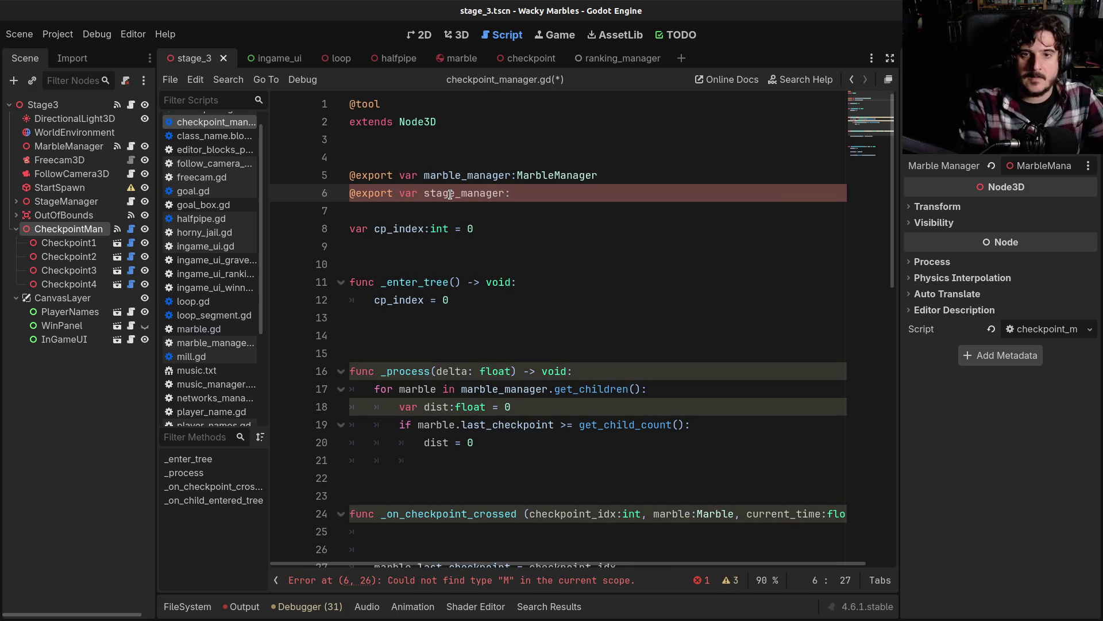
Step: Add class_name StageManager at the top of stage_manager.gd
left_click(131, 201)
left_click(394, 122)
key("Up")
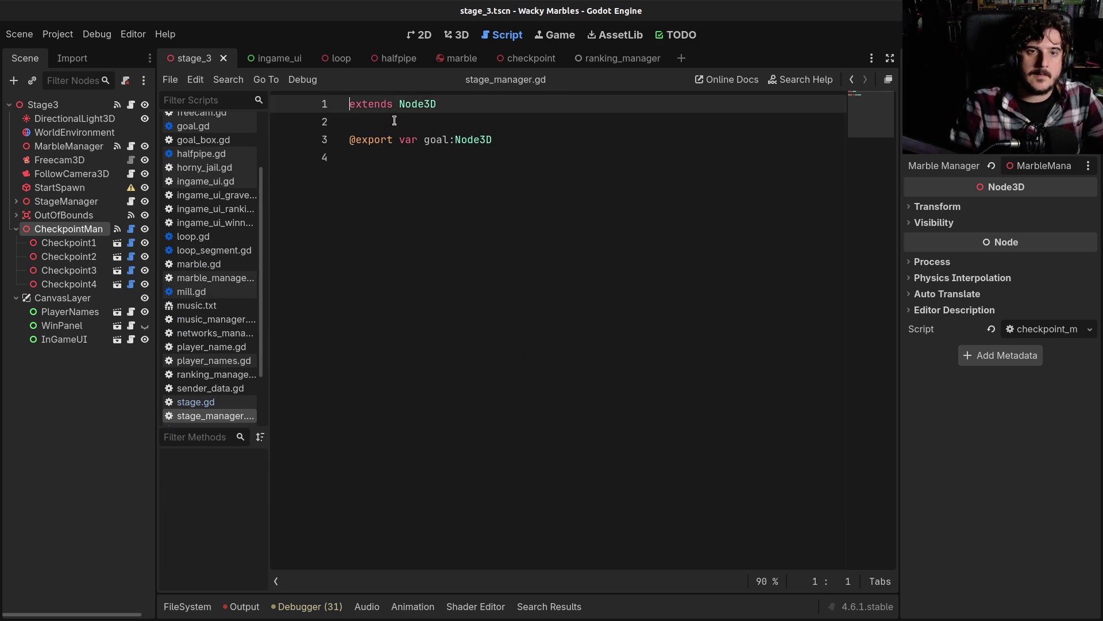
key("Return")
key("Up")
type("lass_")
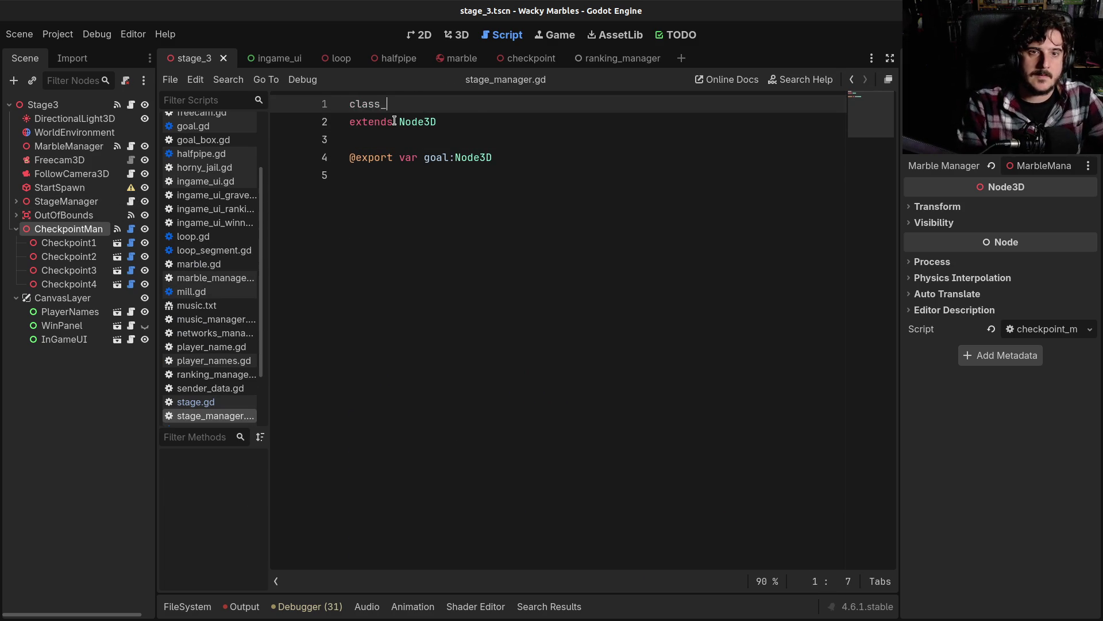
type("name StageManager")
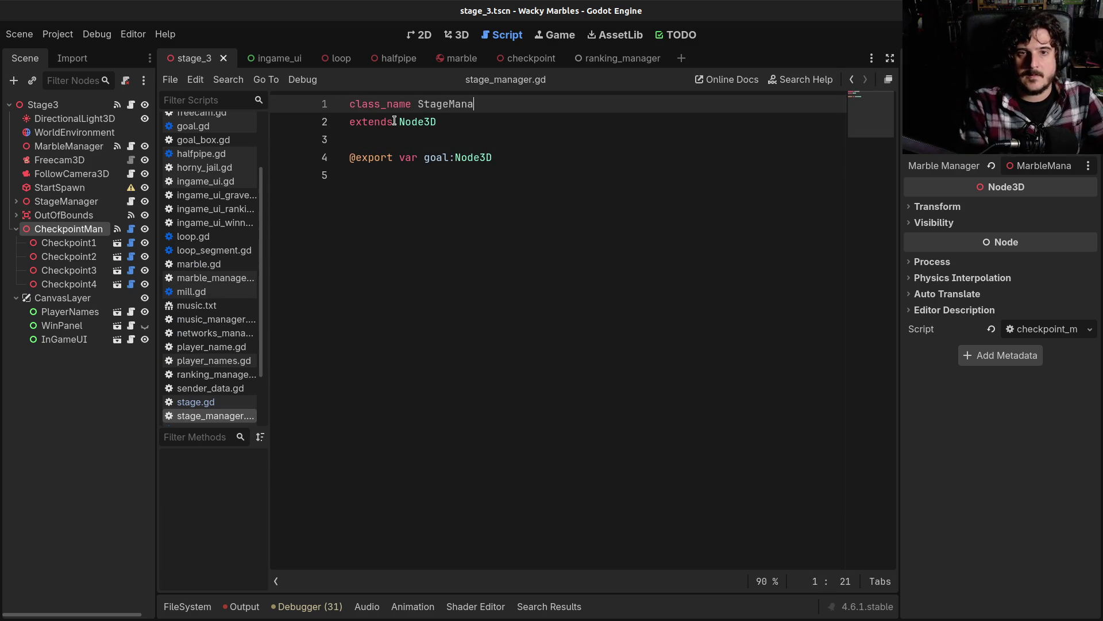
Step: Type the stage_manager variable as StageManager and save the scene and scripts
double_click(460, 105)
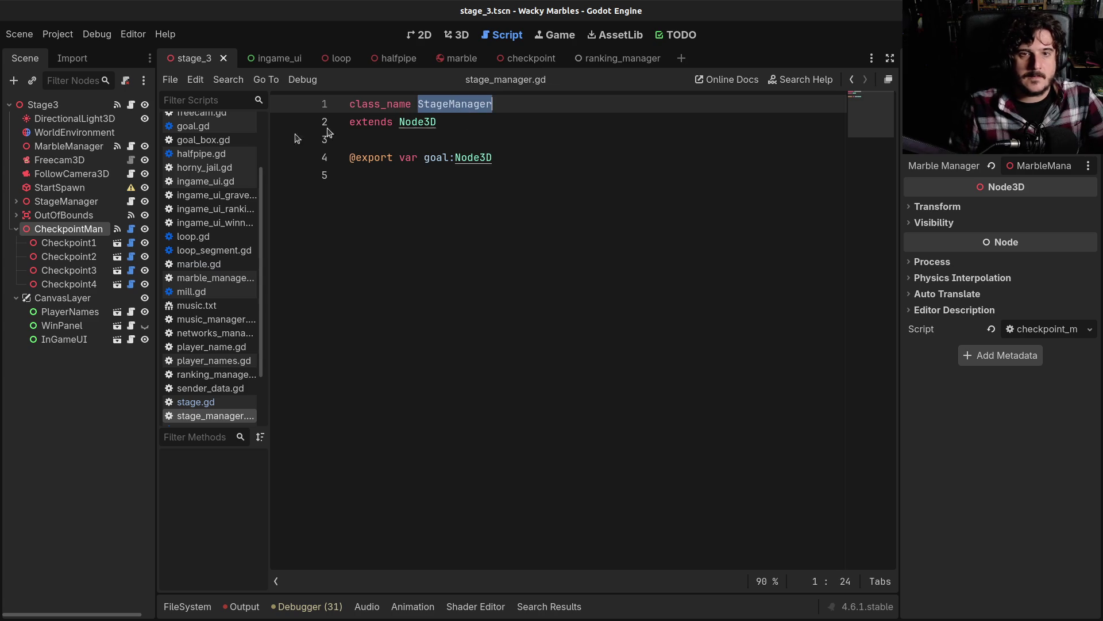
left_click(131, 227)
type("StageManager")
key("ctrl+s")
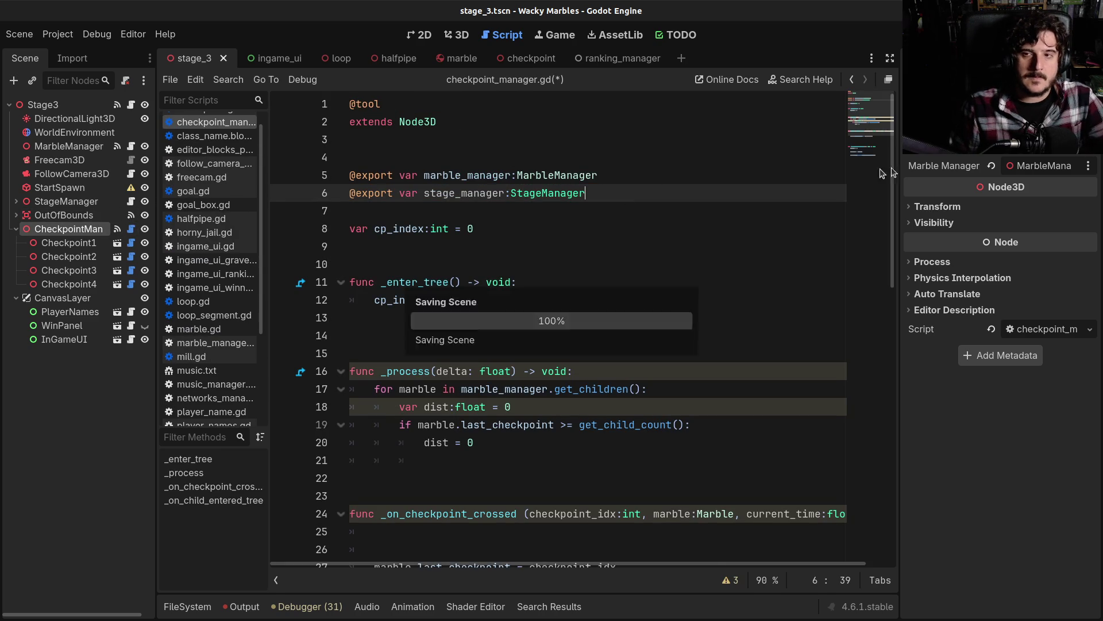
left_click(1040, 165)
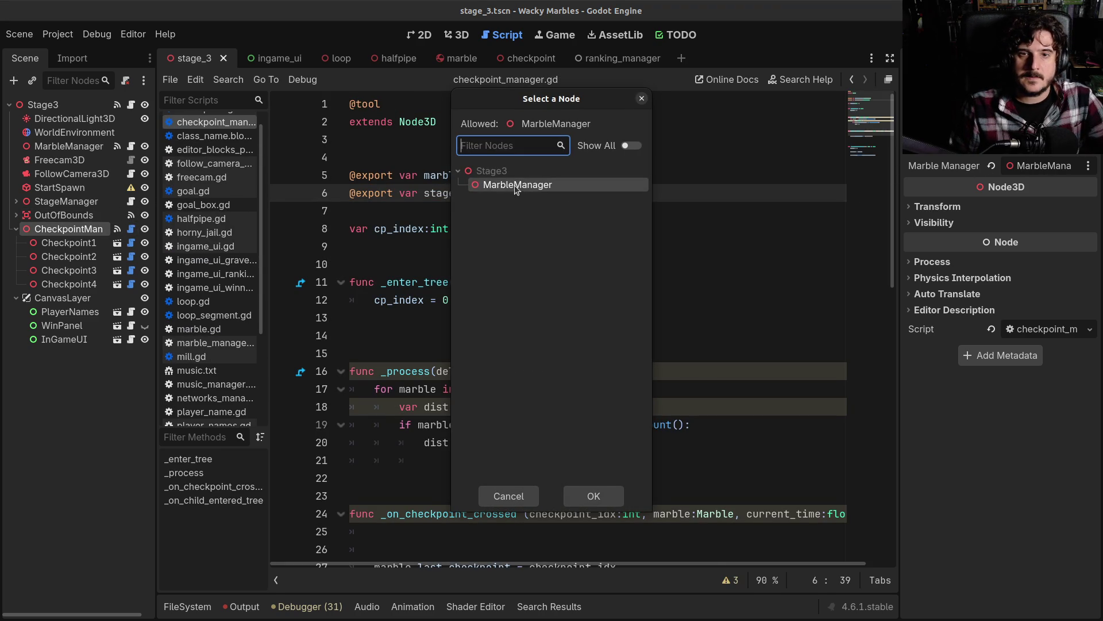
Step: Assign MarbleManager to Marble Manager and the StageManager node to Stage Manager, then save
double_click(511, 185)
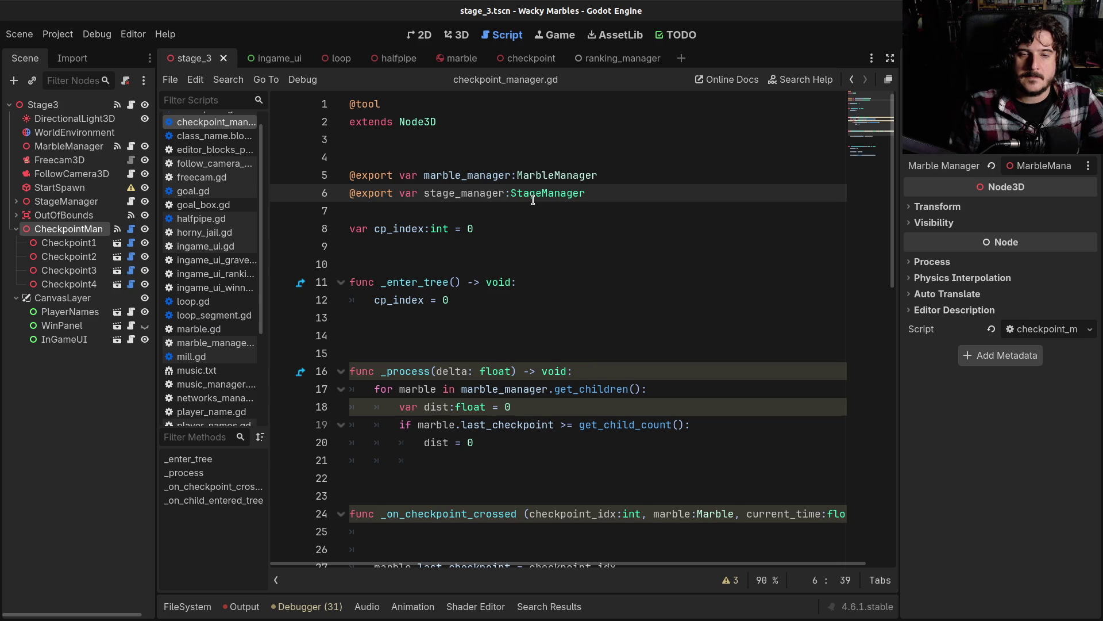
left_click(81, 215)
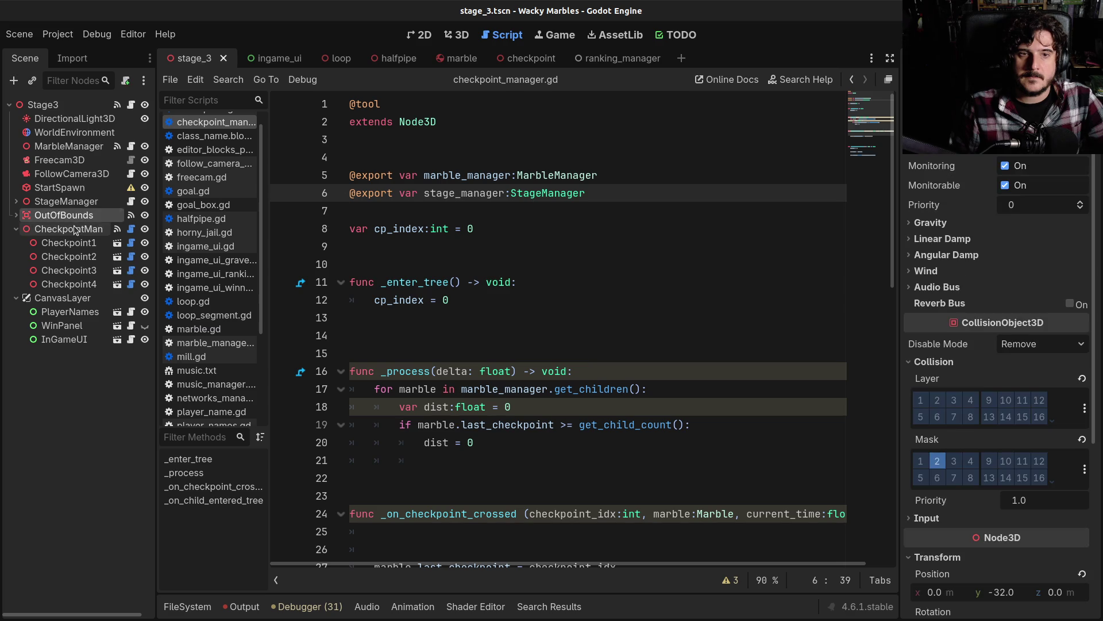
left_click(75, 229)
left_click(1040, 185)
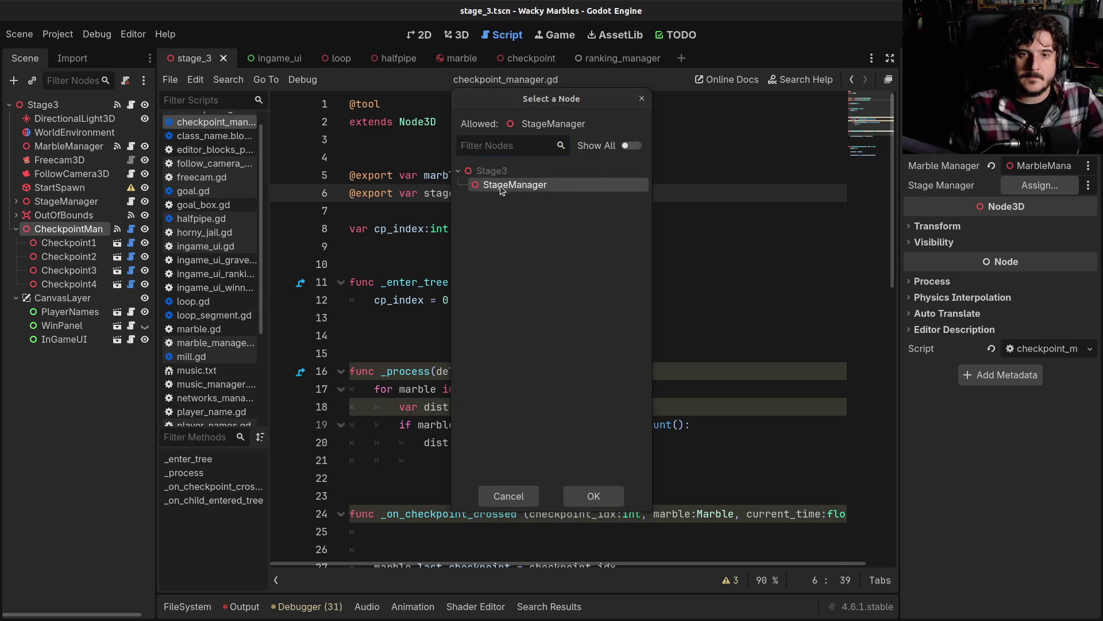
double_click(500, 185)
left_click(499, 195)
key("ctrl+s")
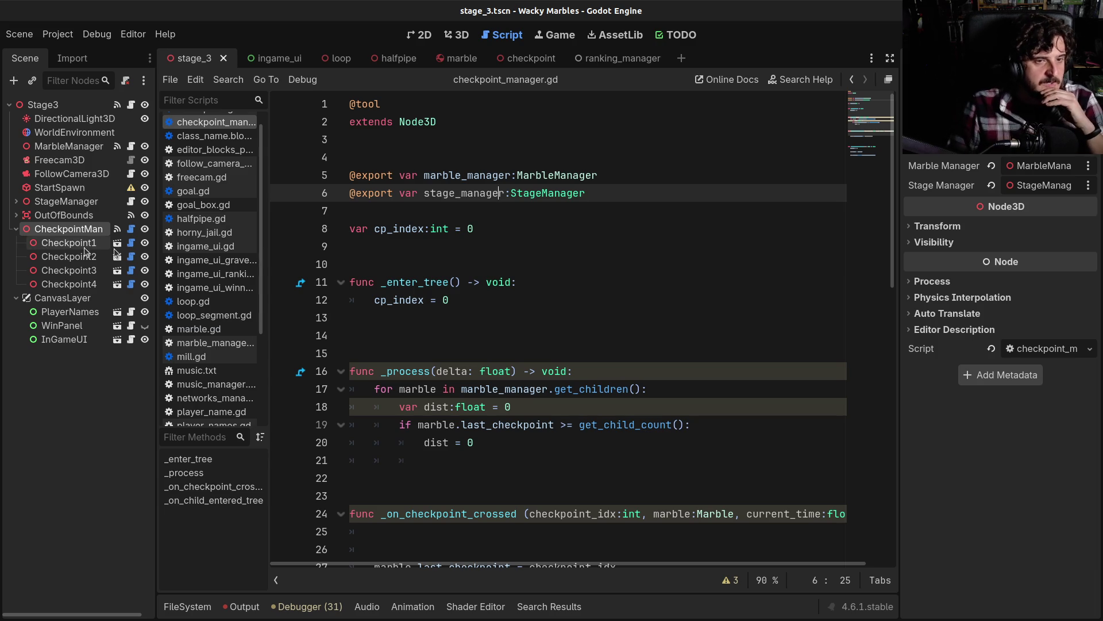
left_click(117, 242)
Step: Inspect the checkpoint's Area3D and its collision box in the 3D view
left_click(52, 119)
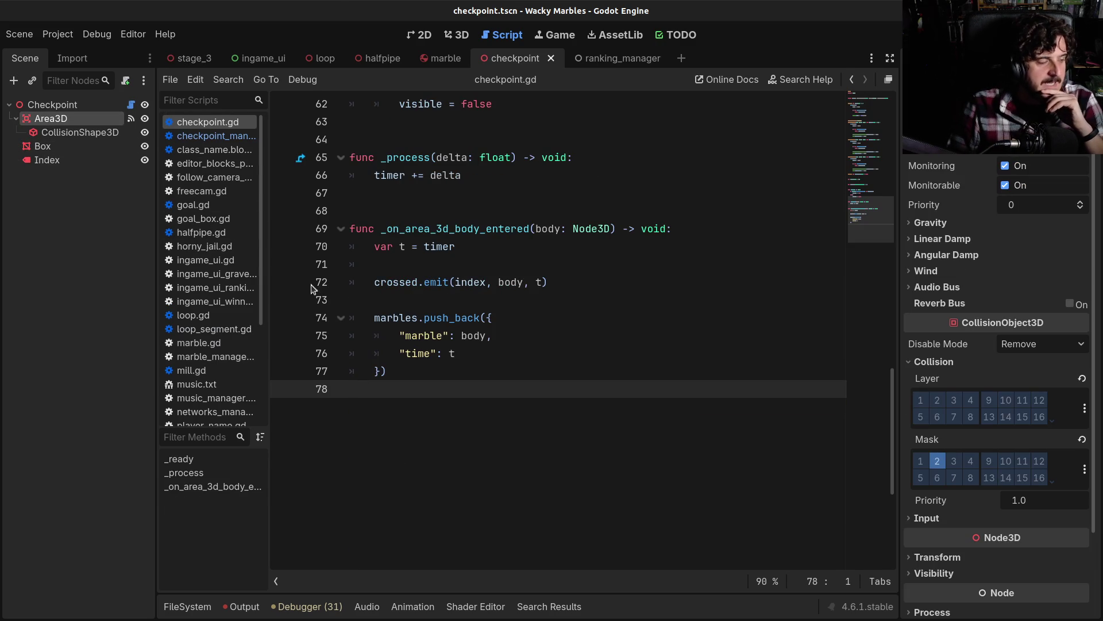
left_click(457, 35)
scroll(562, 302, "up", 5)
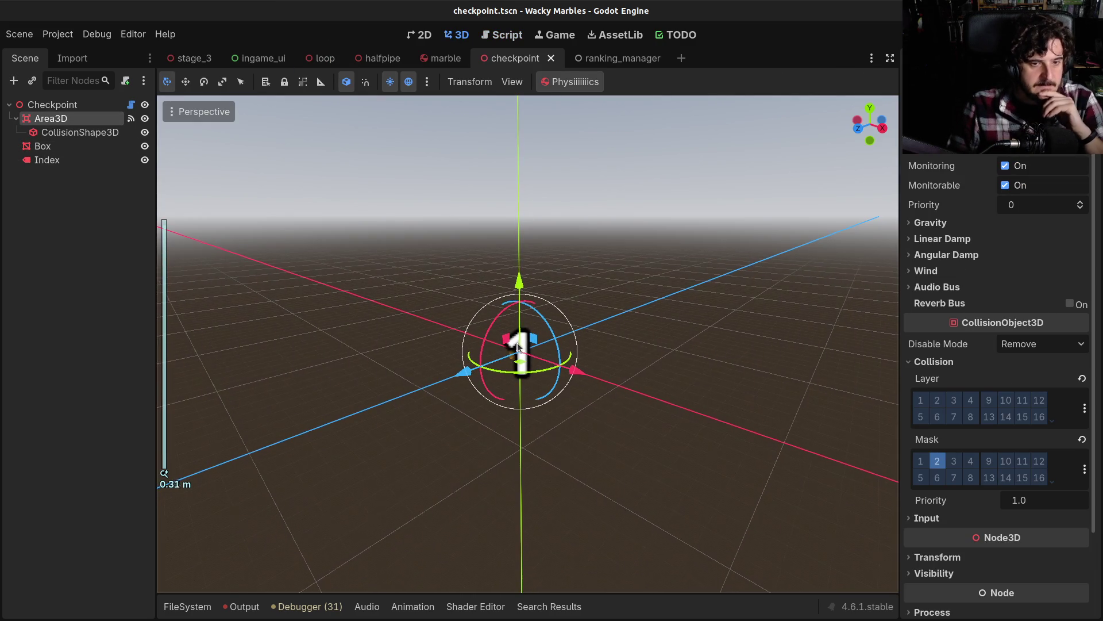
scroll(517, 345, "down", 10)
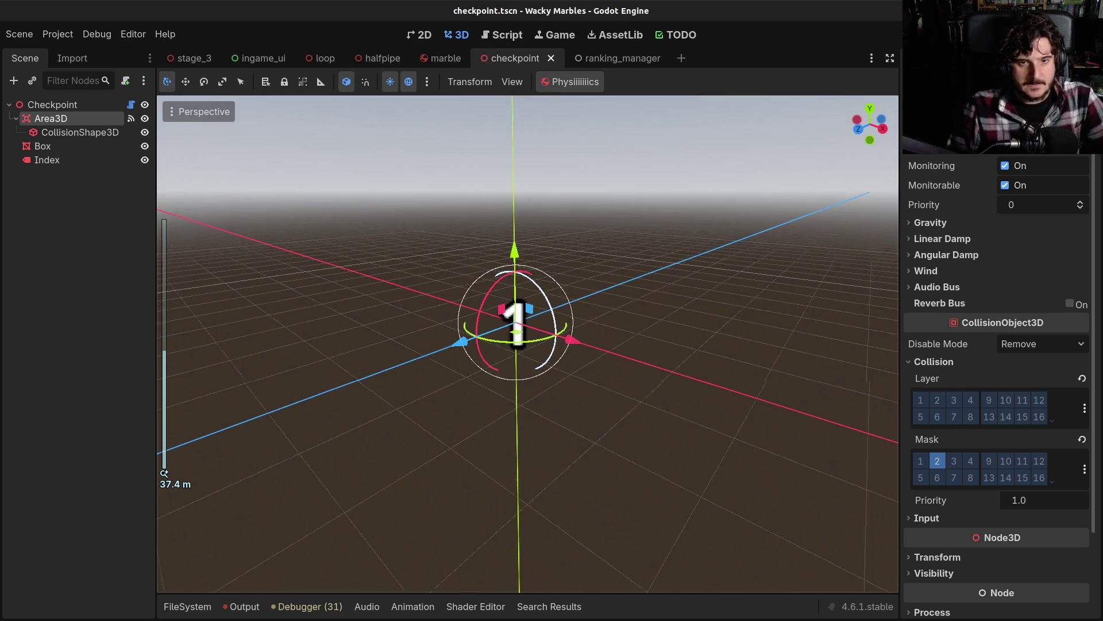
key("w")
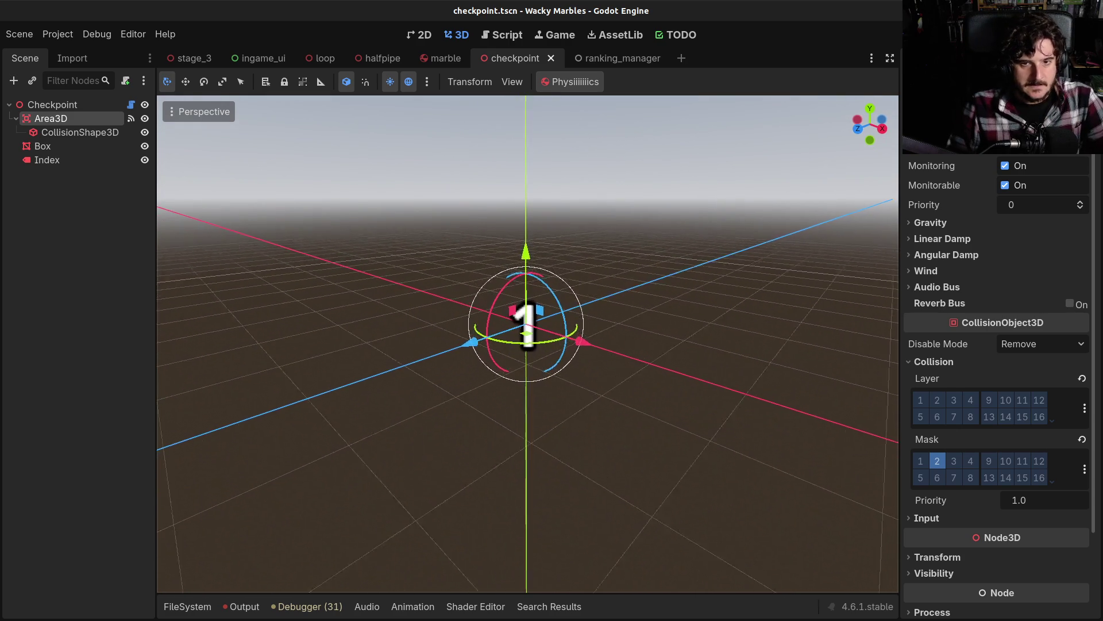
key("w")
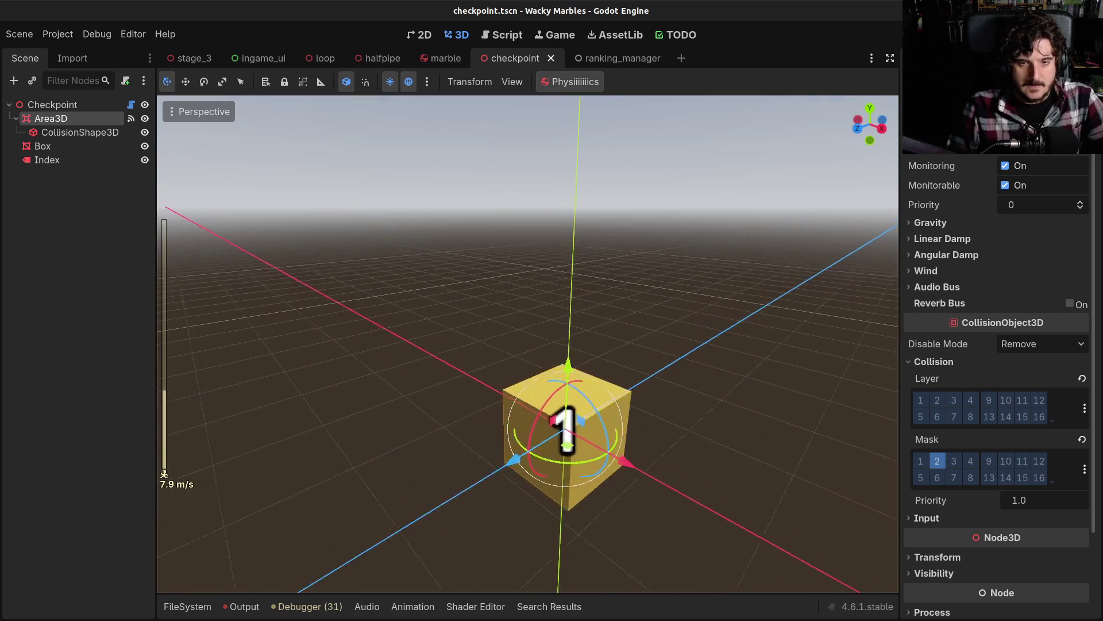
key("s")
key("a")
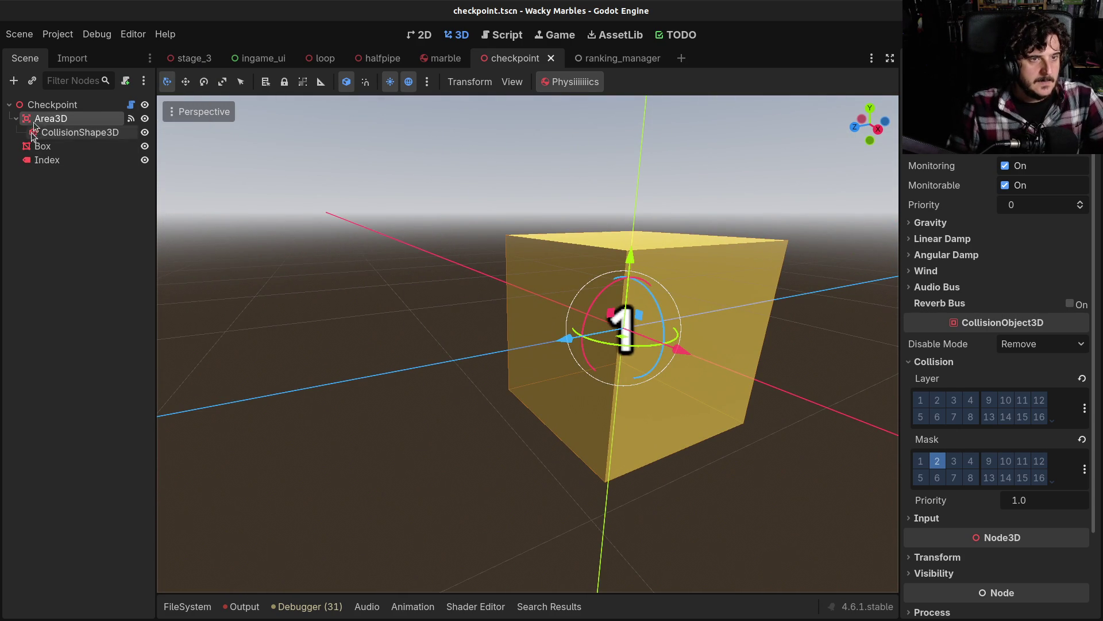
left_click(80, 132)
left_click(82, 120)
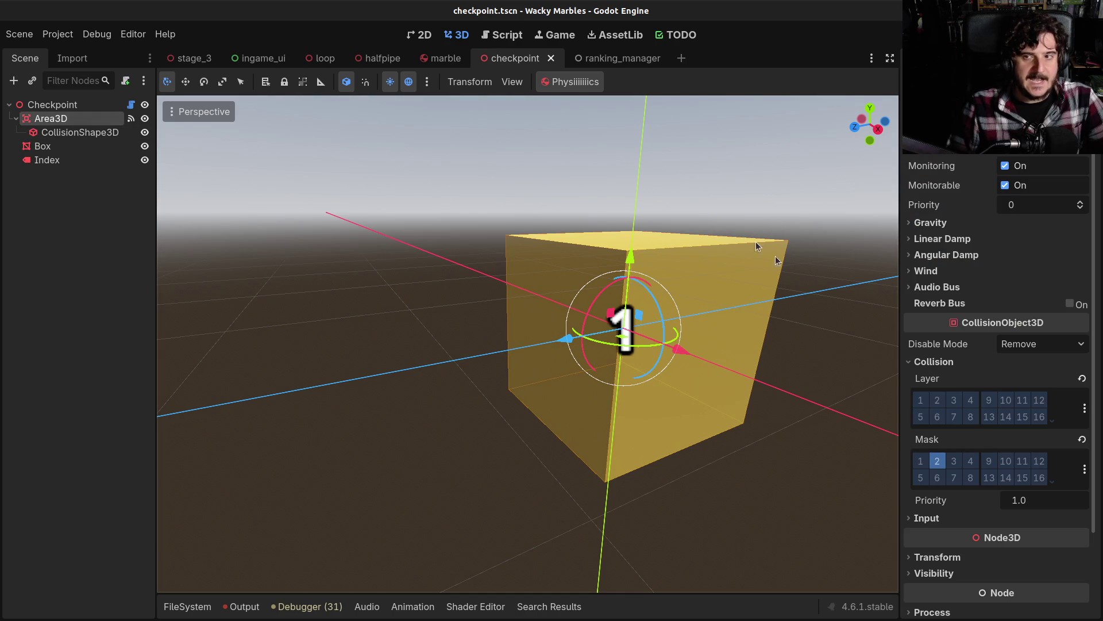
Step: Review the Area3D's body_entered handler and its crossed.emit(index, body, t) call in checkpoint.gd
left_click(965, 58)
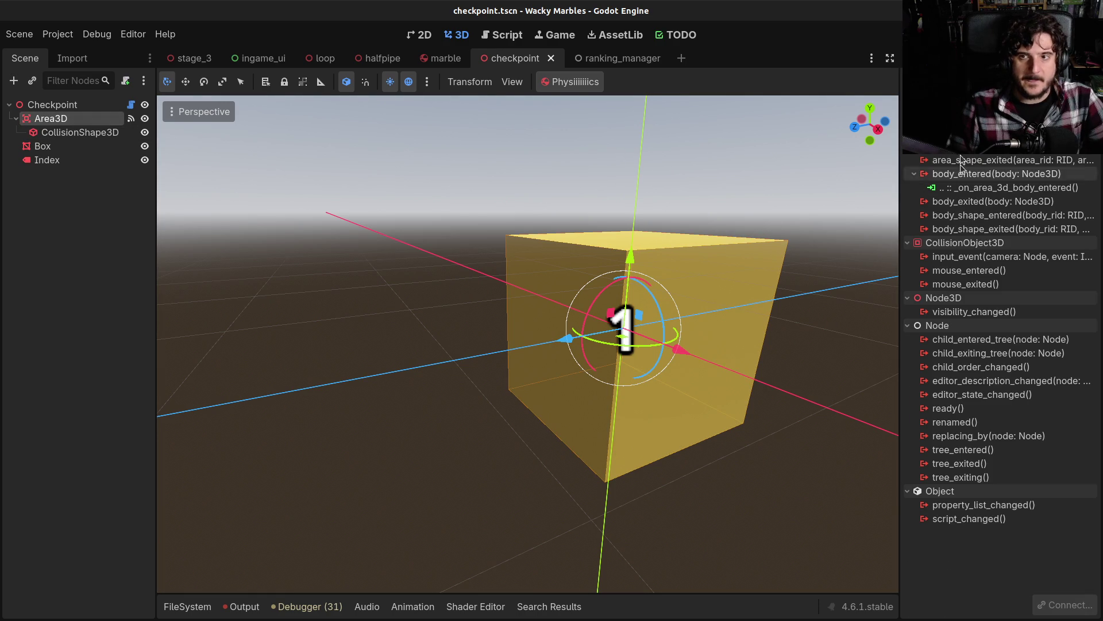
double_click(957, 193)
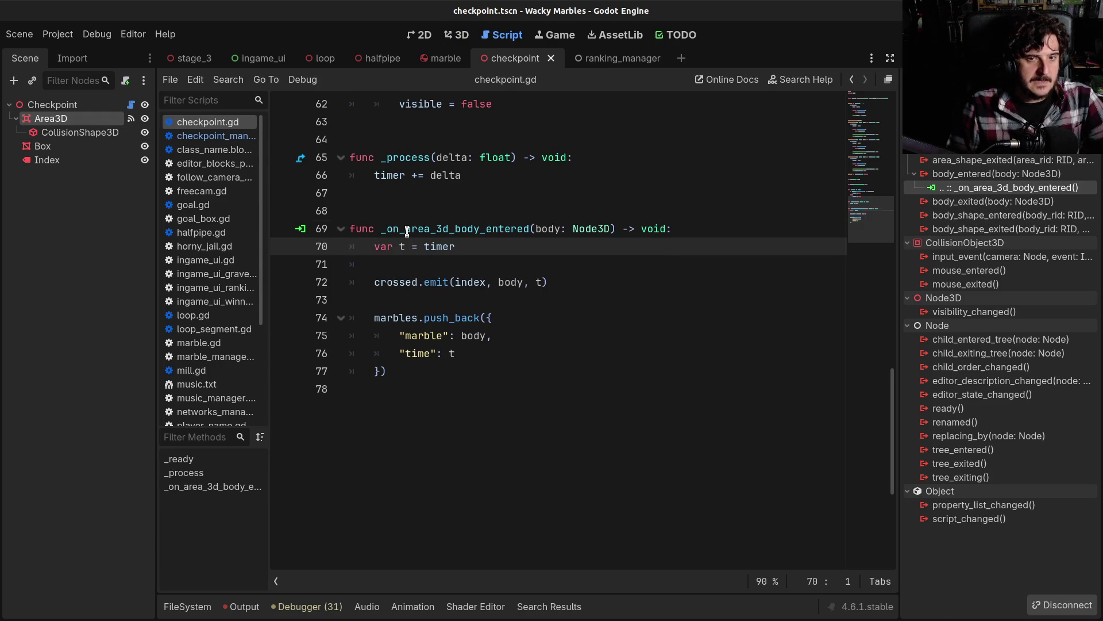
left_click_drag(405, 229, 440, 337)
left_click(433, 389)
left_click_drag(454, 385, 375, 335)
left_click(375, 335)
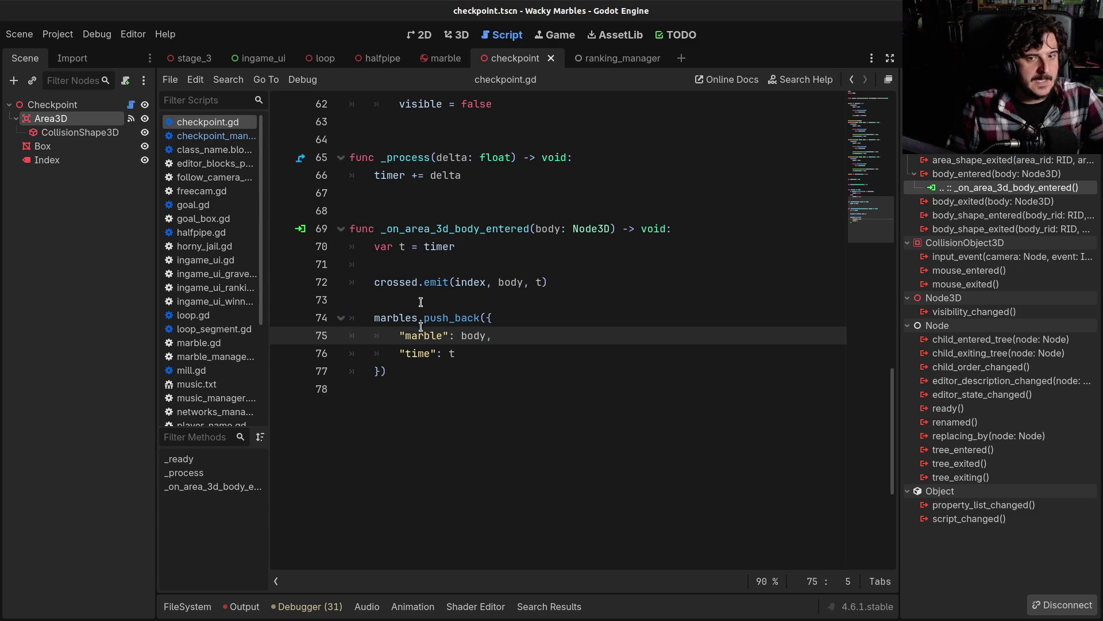
mouse_move(375, 317)
left_mouse_down()
mouse_move(411, 384)
mouse_move(425, 371)
mouse_move(432, 424)
left_mouse_up()
left_click(440, 385)
scroll(439, 387, "up", 1)
left_click(411, 352)
left_click_drag(400, 335, 530, 333)
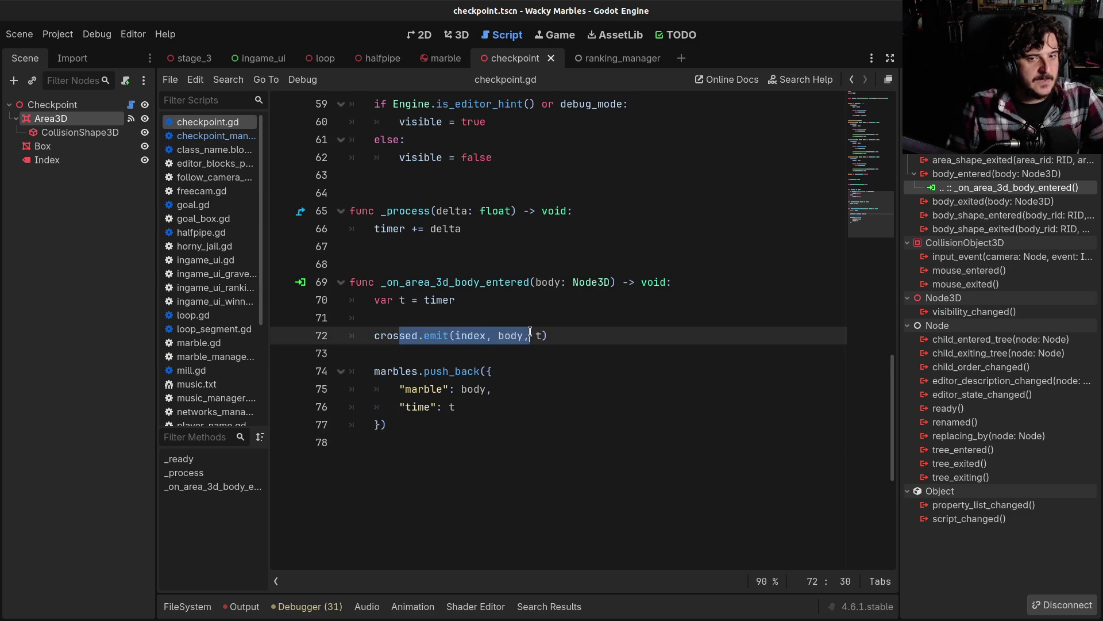
scroll(487, 371, "up", 2)
left_click(487, 371)
mouse_move(511, 442)
left_mouse_down()
mouse_move(375, 441)
mouse_move(511, 442)
left_mouse_up()
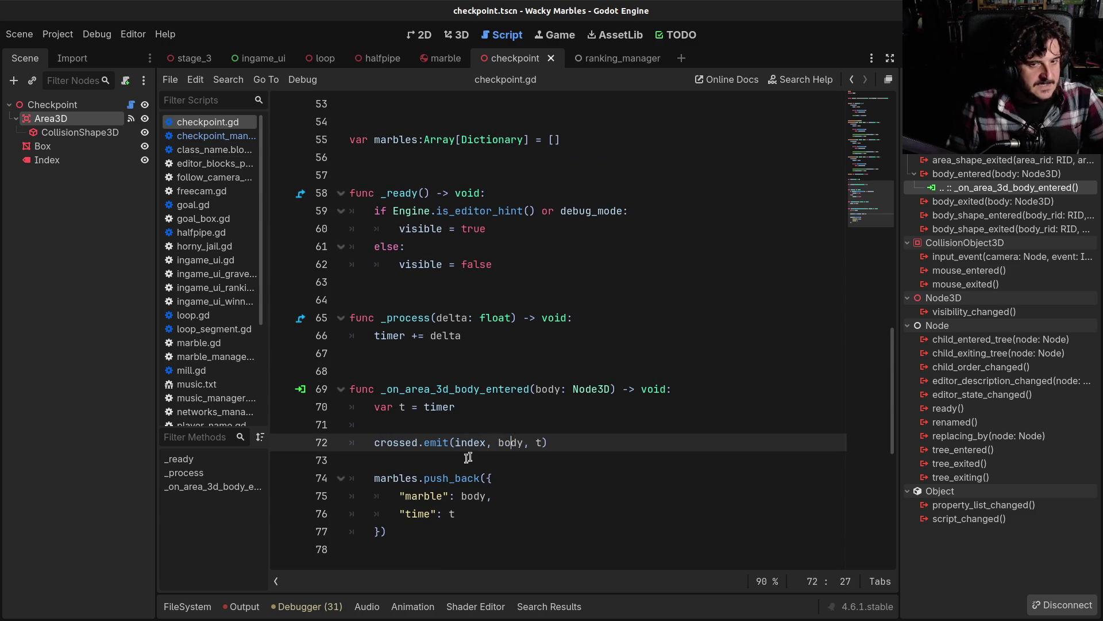
scroll(424, 463, "down", 1)
left_click_drag(379, 389, 547, 387)
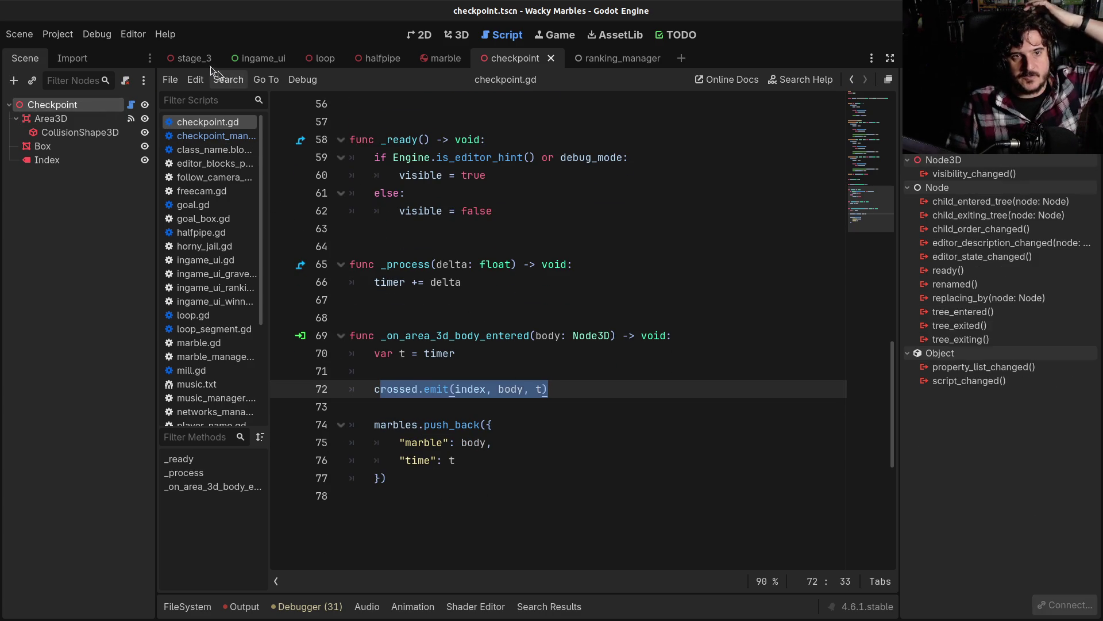
Step: Return to the stage_3 scene and open checkpoint_manager.gd at the _process loop
left_click(189, 59)
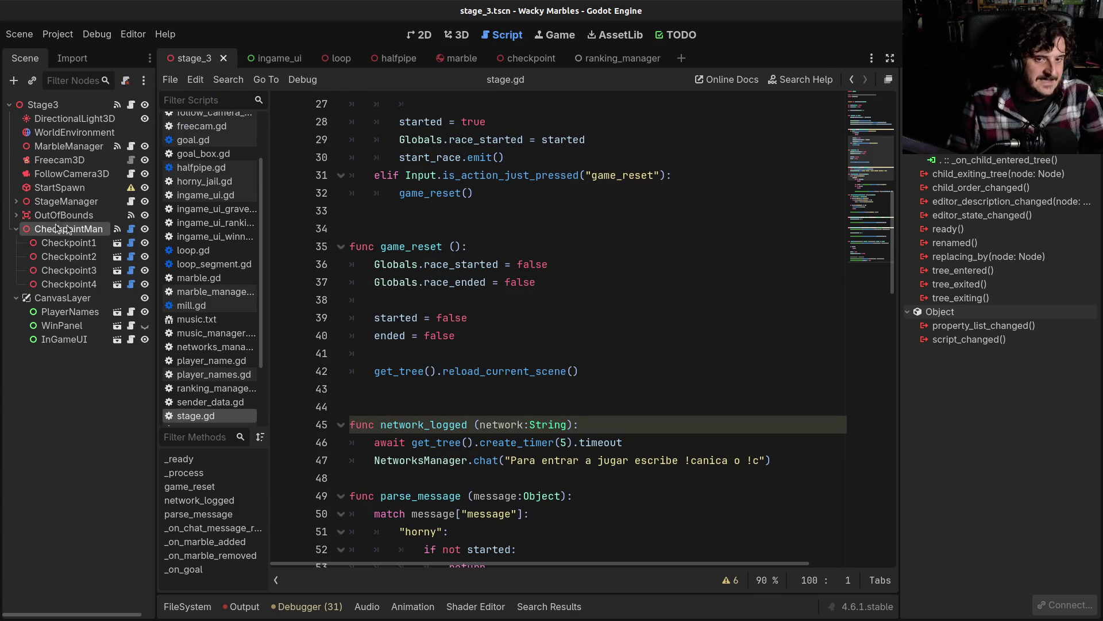
left_click(484, 300)
scroll(490, 361, "down", 3)
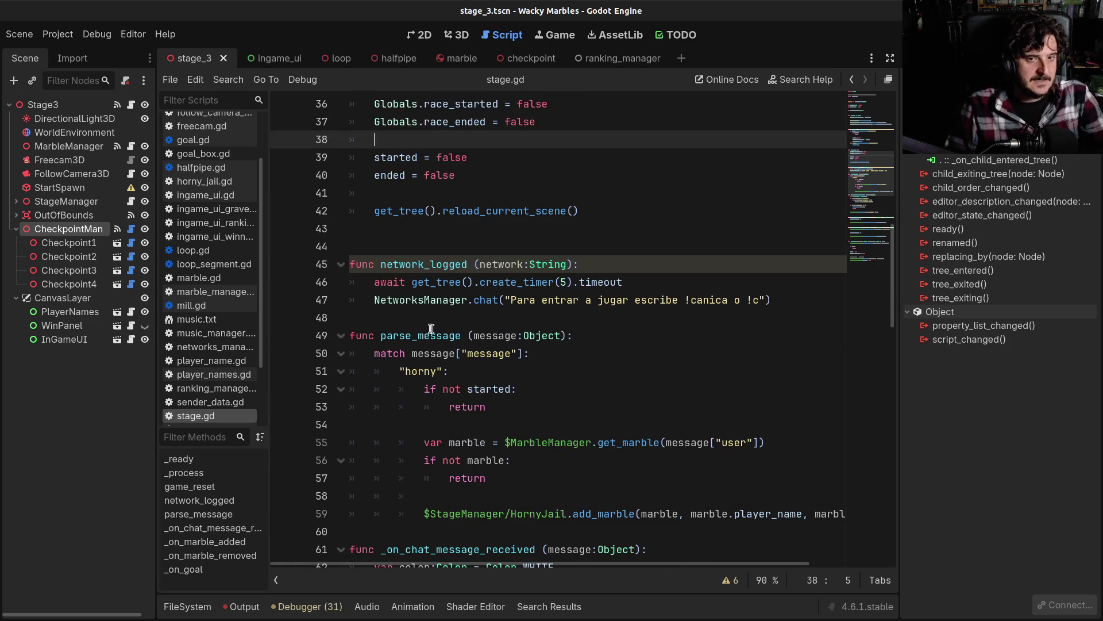
left_click(427, 320)
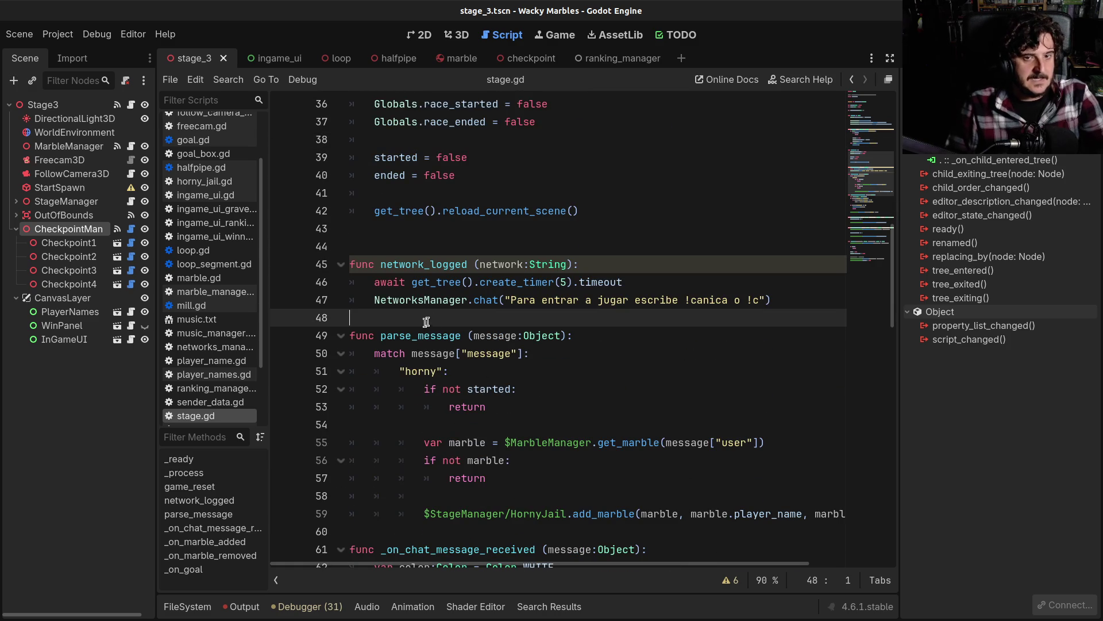
left_click(131, 229)
left_click(393, 335)
left_click(430, 371)
scroll(447, 413, "down", 2)
left_click(451, 351)
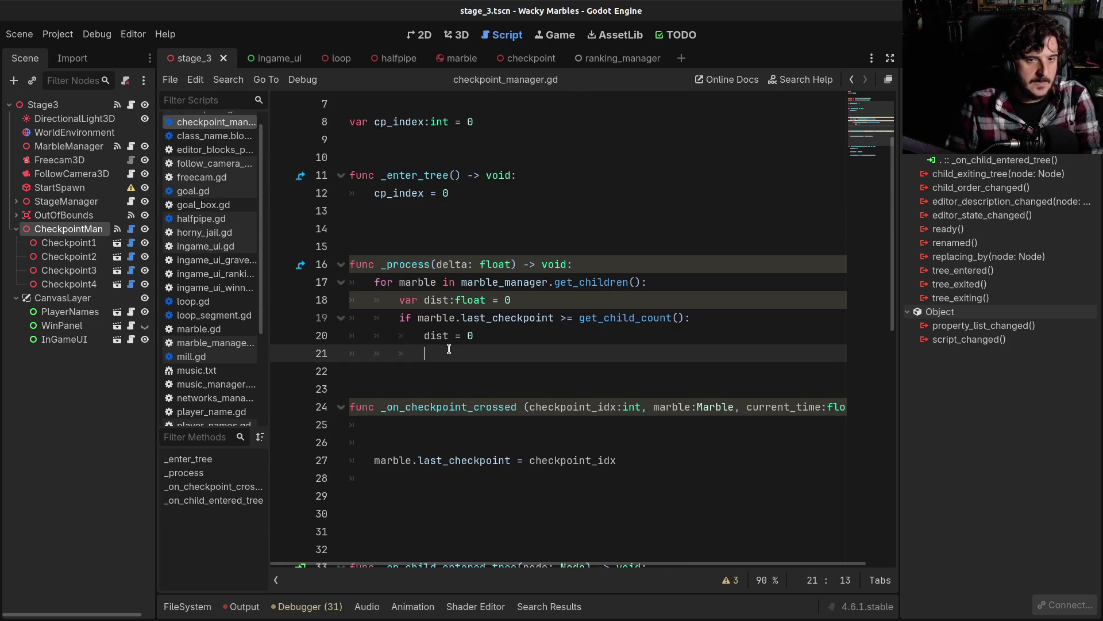
Step: Delete the empty lines inside _process and _on_checkpoint_crossed
key("BackSpace")
key("BackSpace")
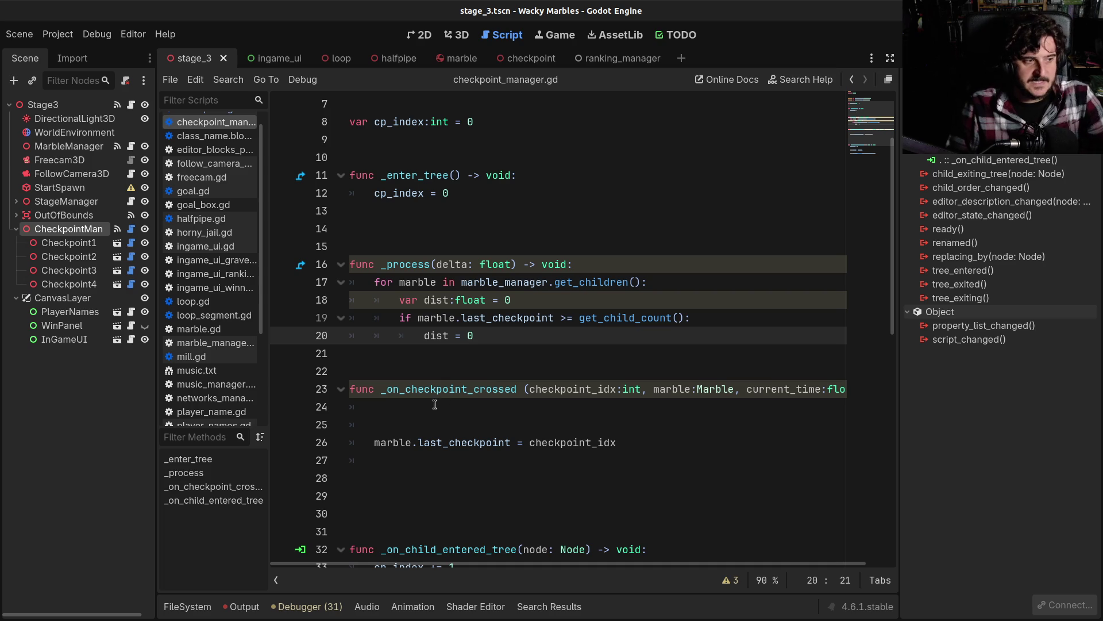
left_click(436, 409)
left_click(463, 425)
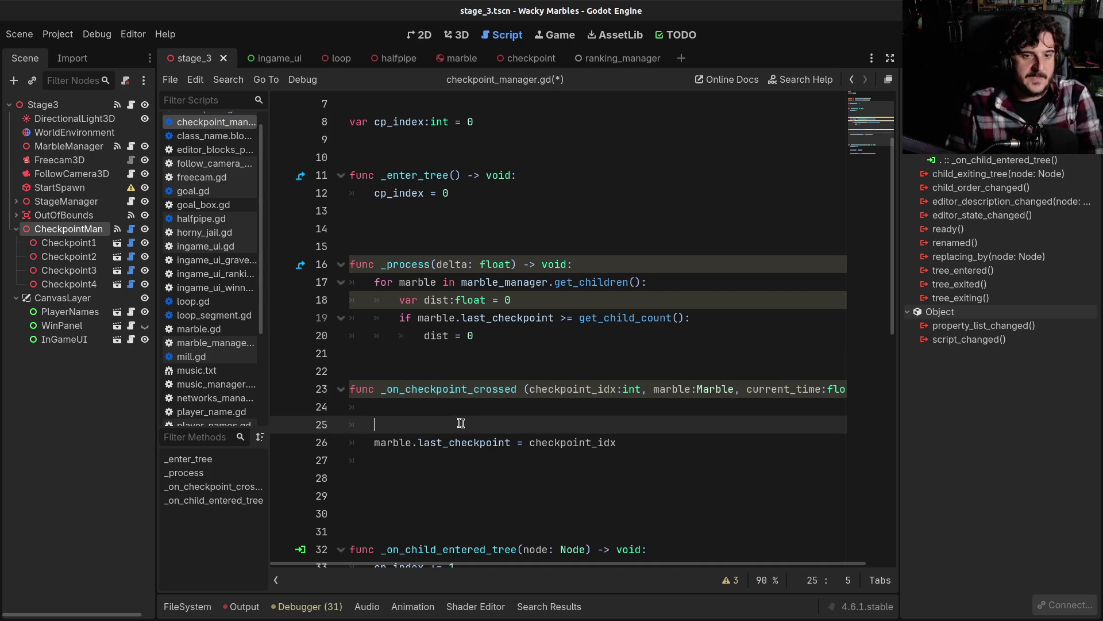
key("BackSpace")
key("BackSpace")
key("BackSpace")
left_click(354, 417)
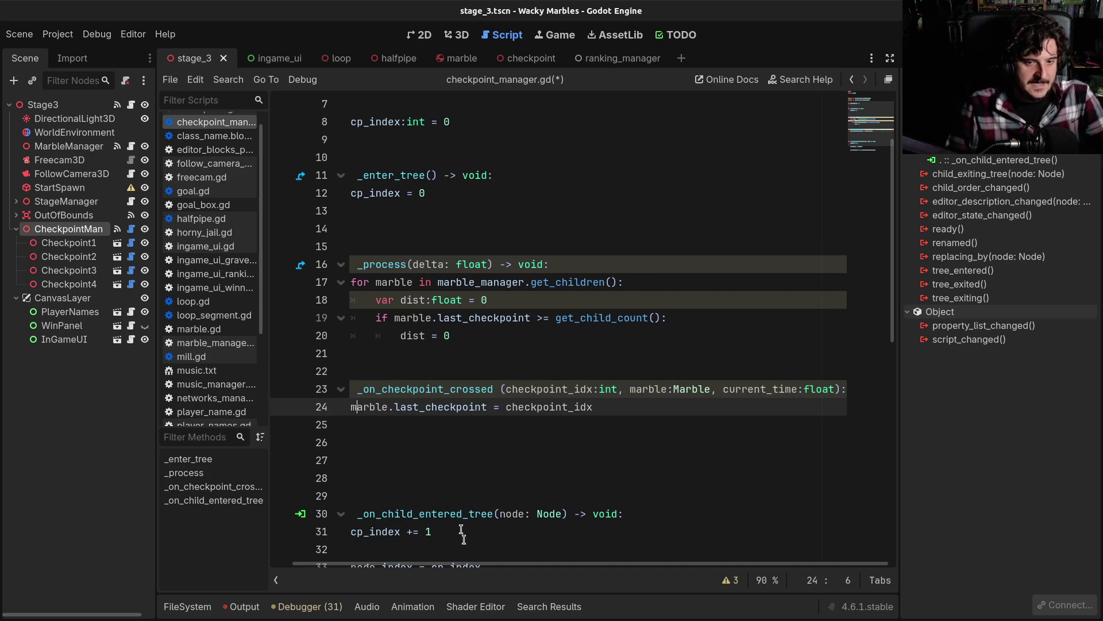
left_click_drag(466, 560, 443, 561)
left_click(445, 408)
double_click(444, 408)
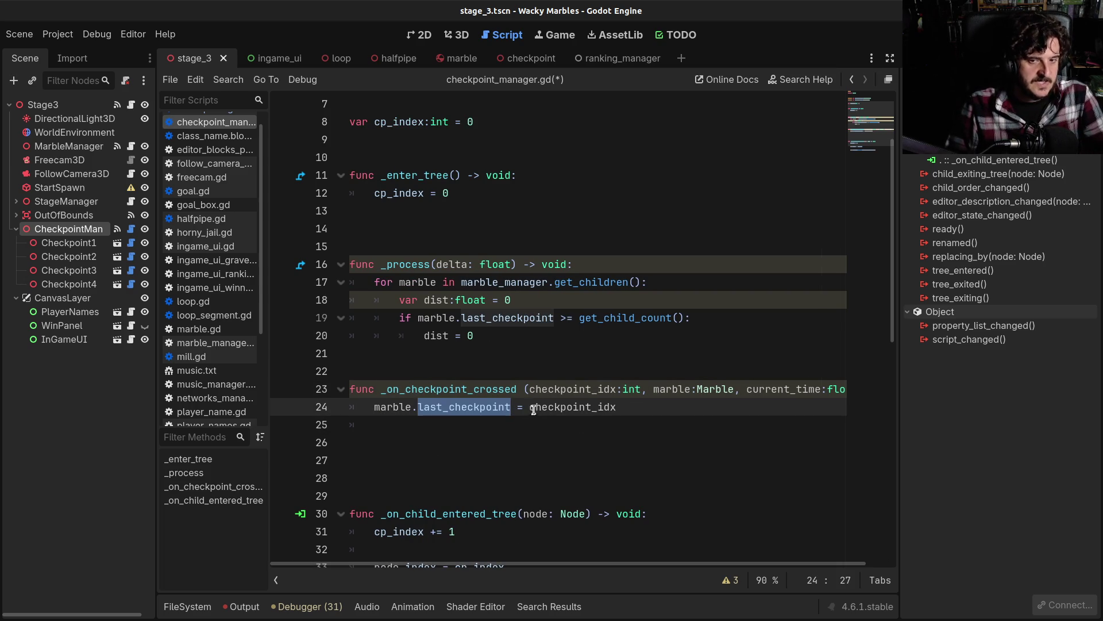
double_click(533, 408)
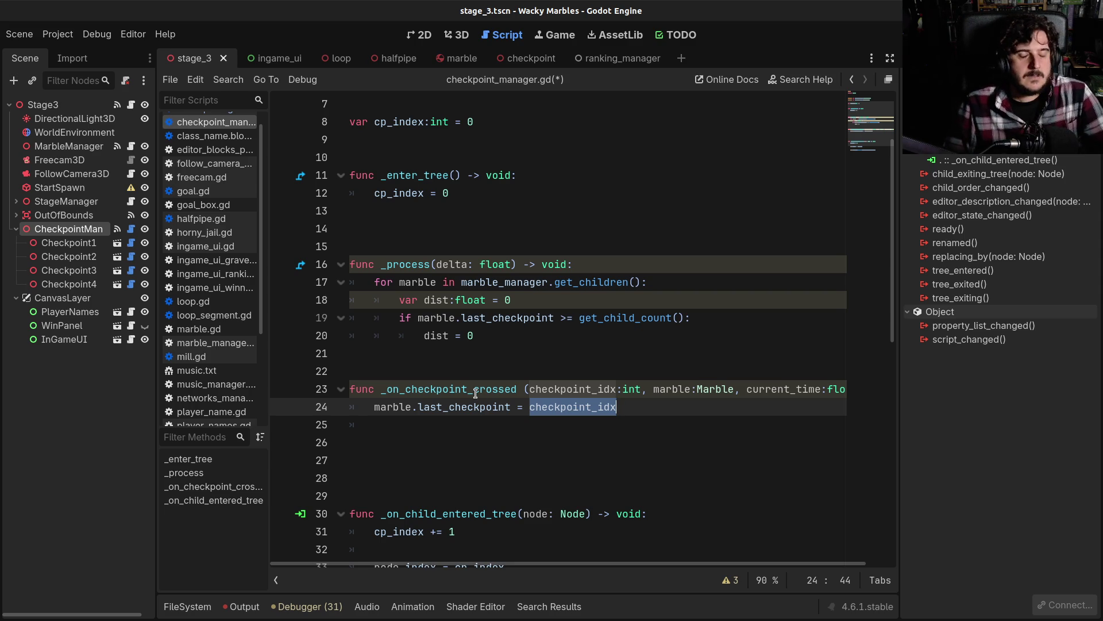
Step: Remove an extra blank line above _process and save checkpoint_manager.gd
left_click(481, 268)
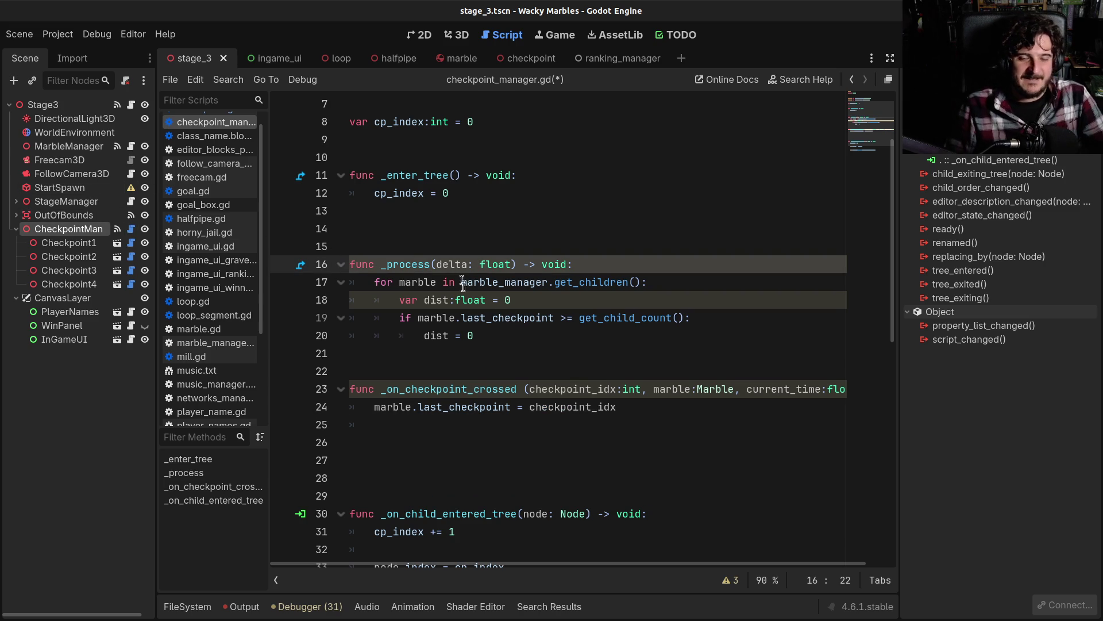
left_click(394, 226)
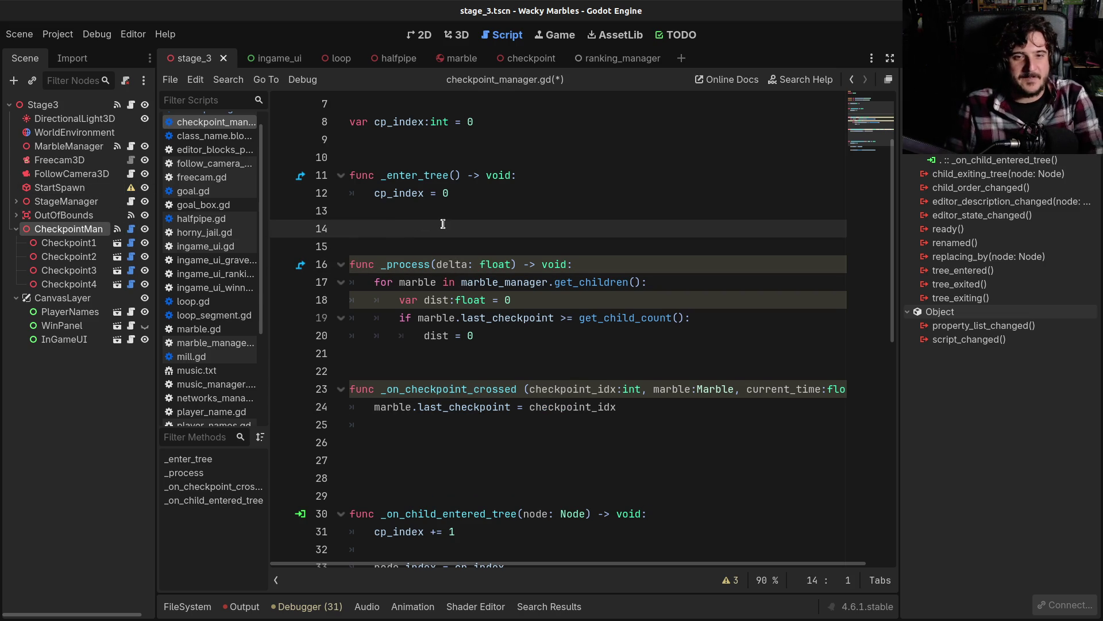
key("Delete")
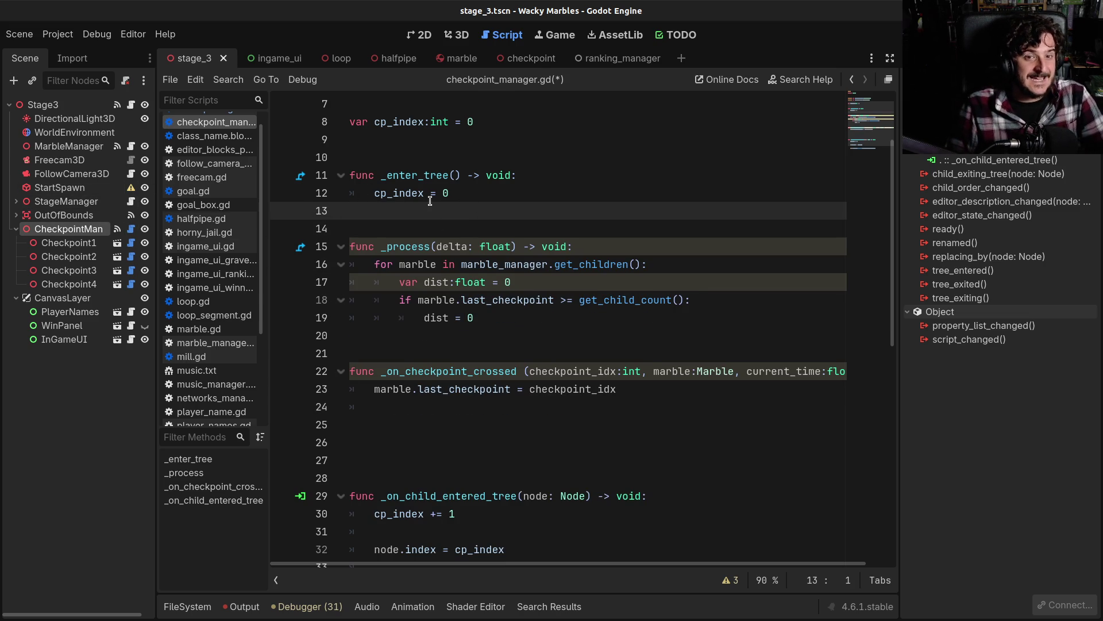
key("ctrl+s")
scroll(430, 201, "up", 2)
double_click(453, 191)
key("ctrl+c")
scroll(455, 320, "down", 1)
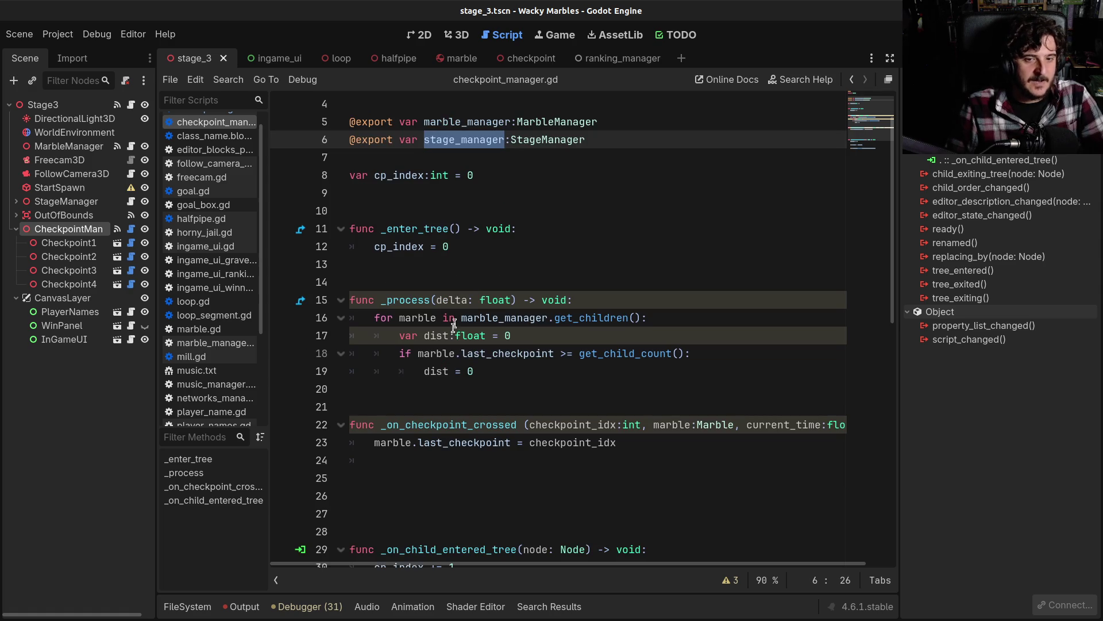
Step: Replace the 0 assigned to dist on line 19 with stage_manager.goal
left_click(467, 372)
key("ctrl+v")
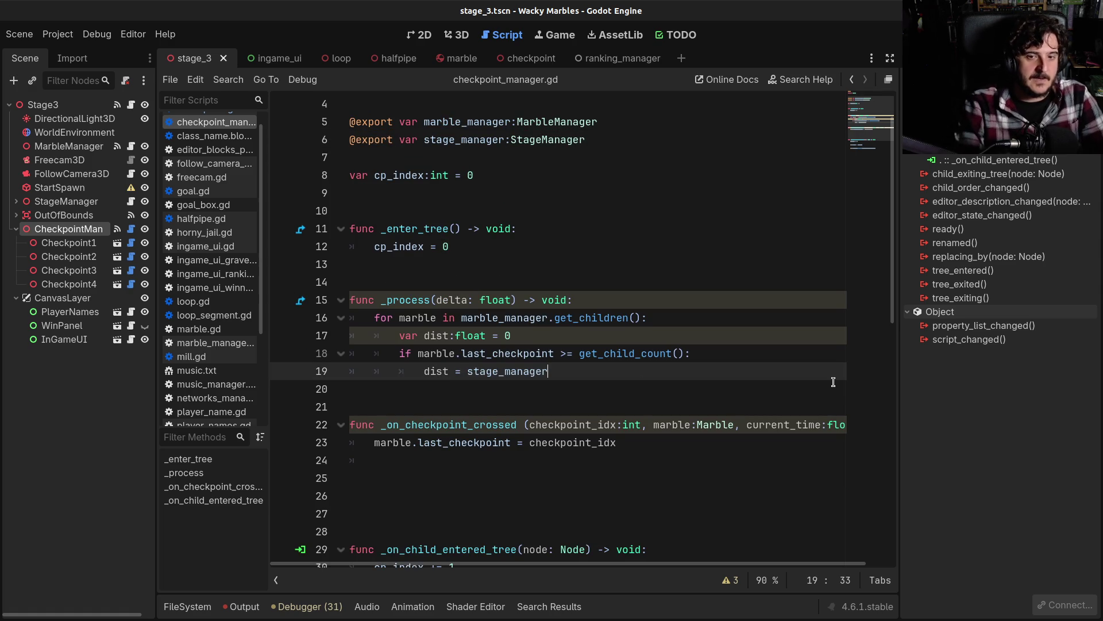
type("g")
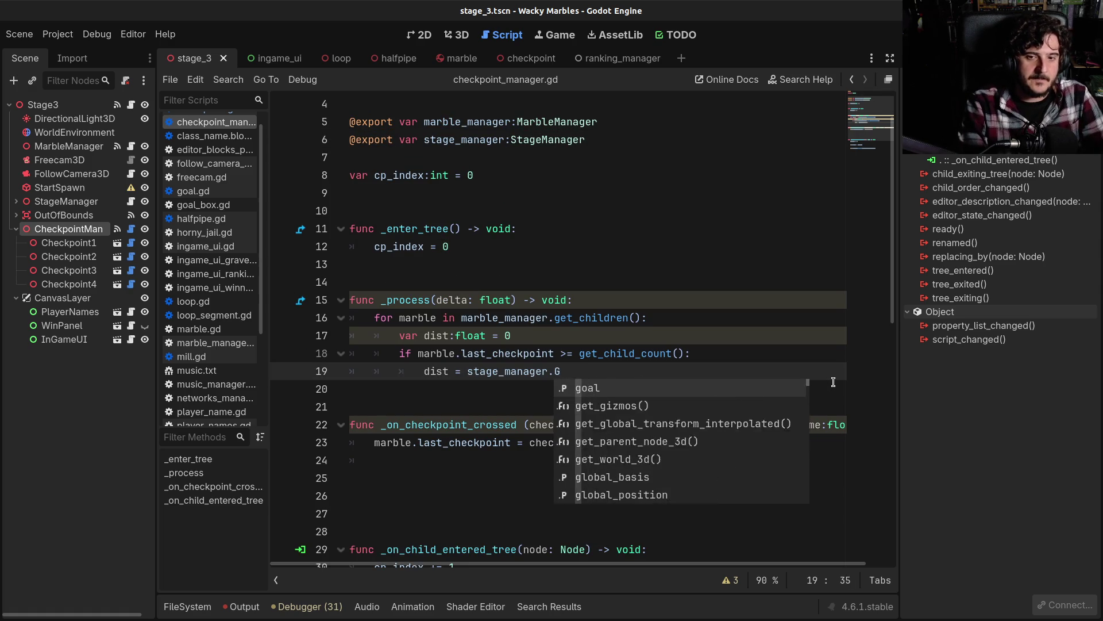
type("oal.d")
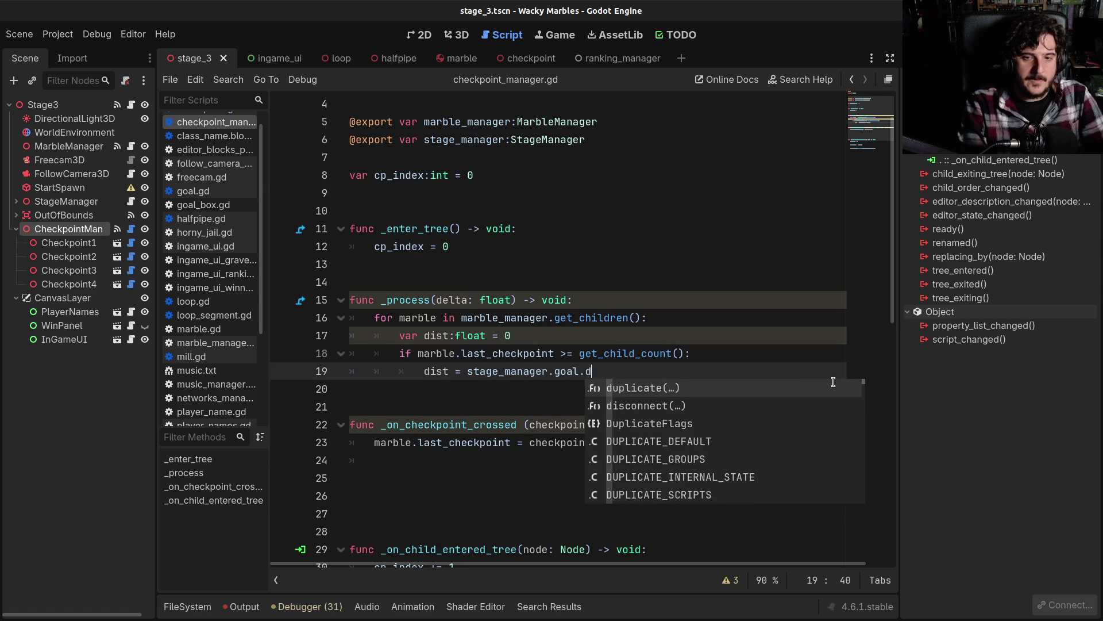
type("istan")
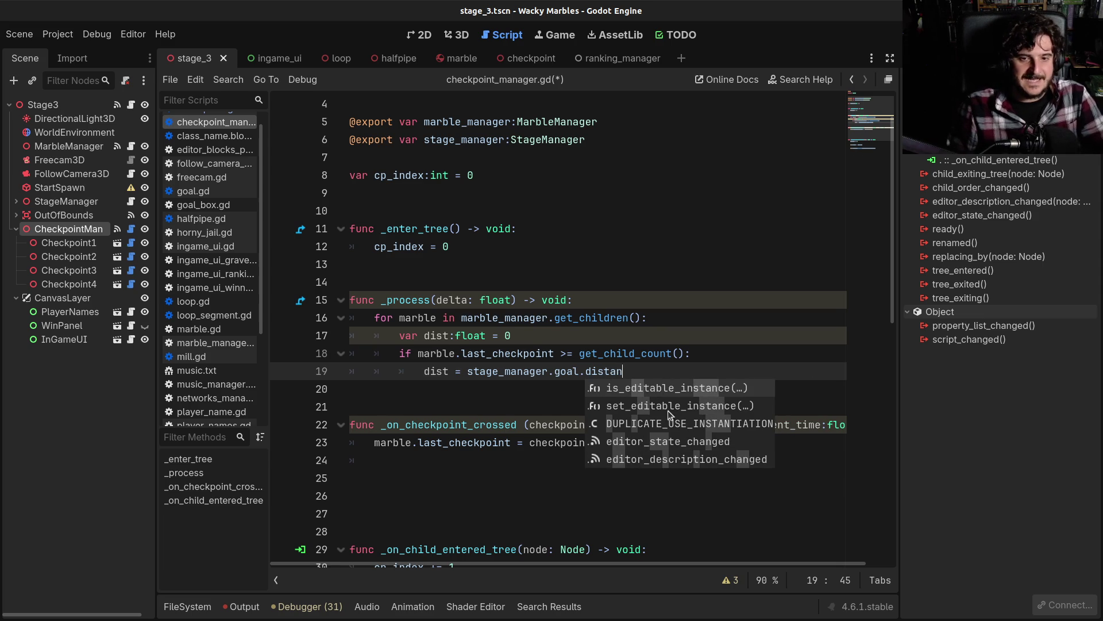
Step: Complete line 19 as dist = marble.position.distance_to(stage_manager.goal.position)
double_click(439, 352)
key("ctrl+c")
left_click(467, 371)
key("ctrl+v")
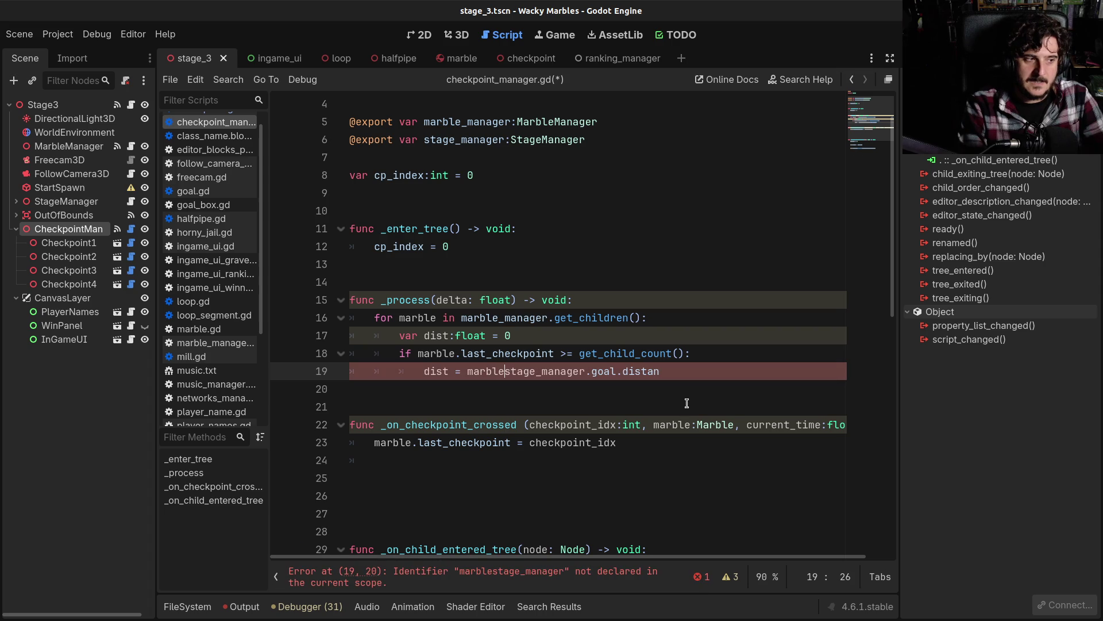
type(".position.distance_to")
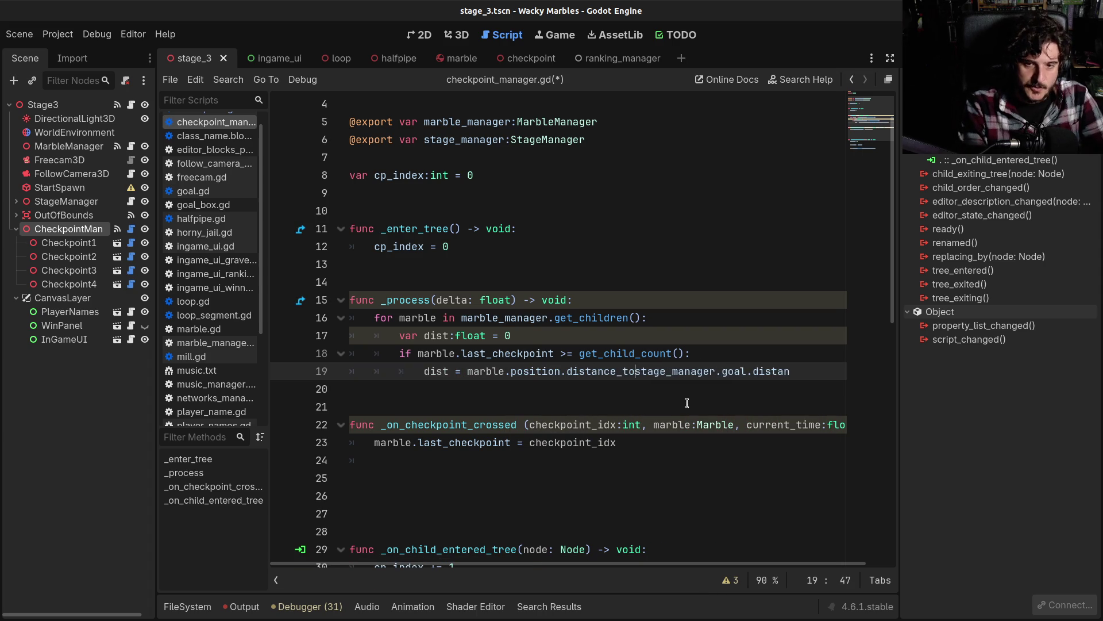
type("(stage_")
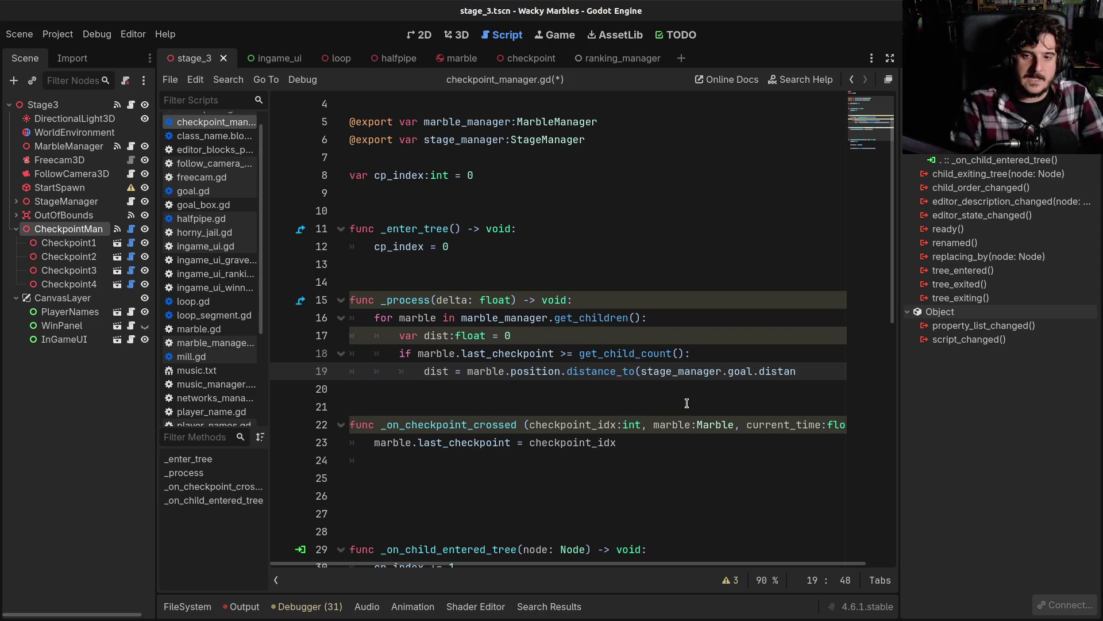
type("manager.goal.d")
key("shift+End")
type("po")
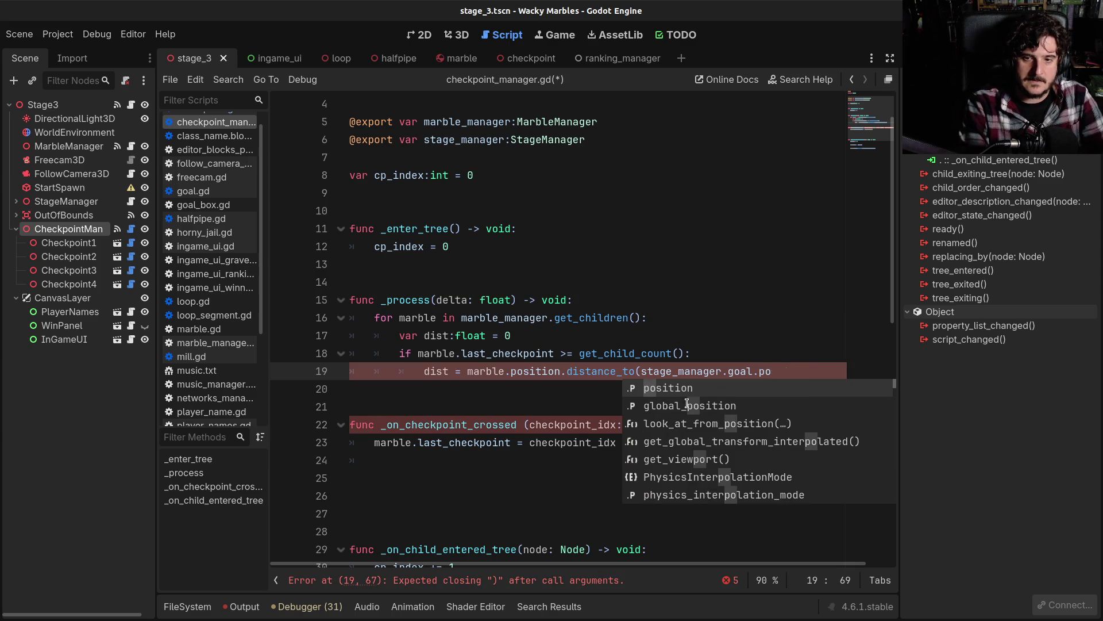
key("Return")
type(")")
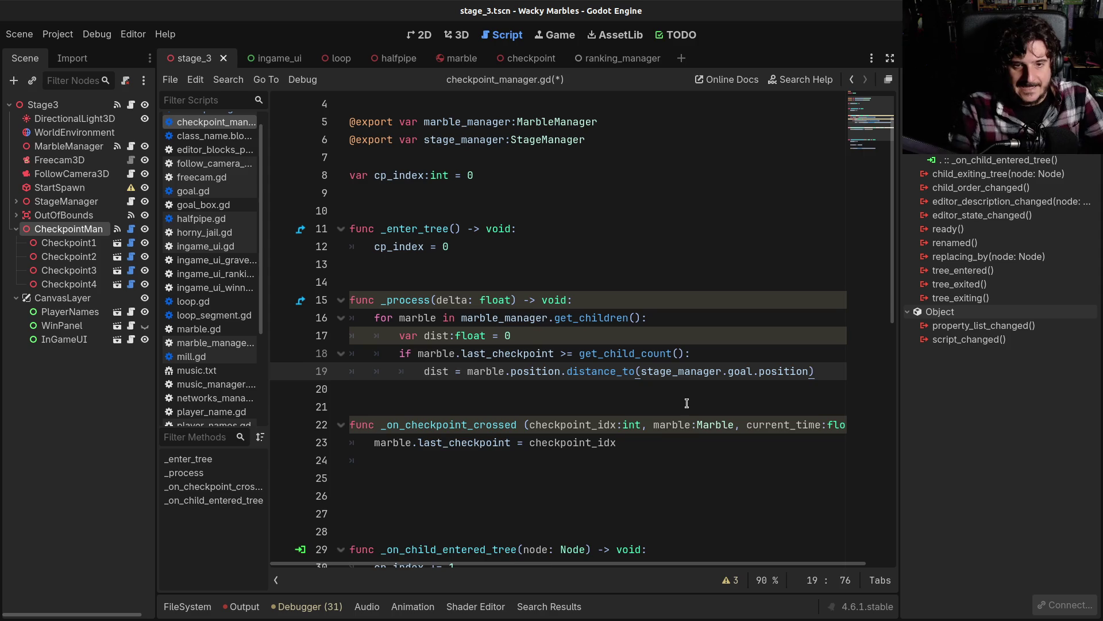
key("Return")
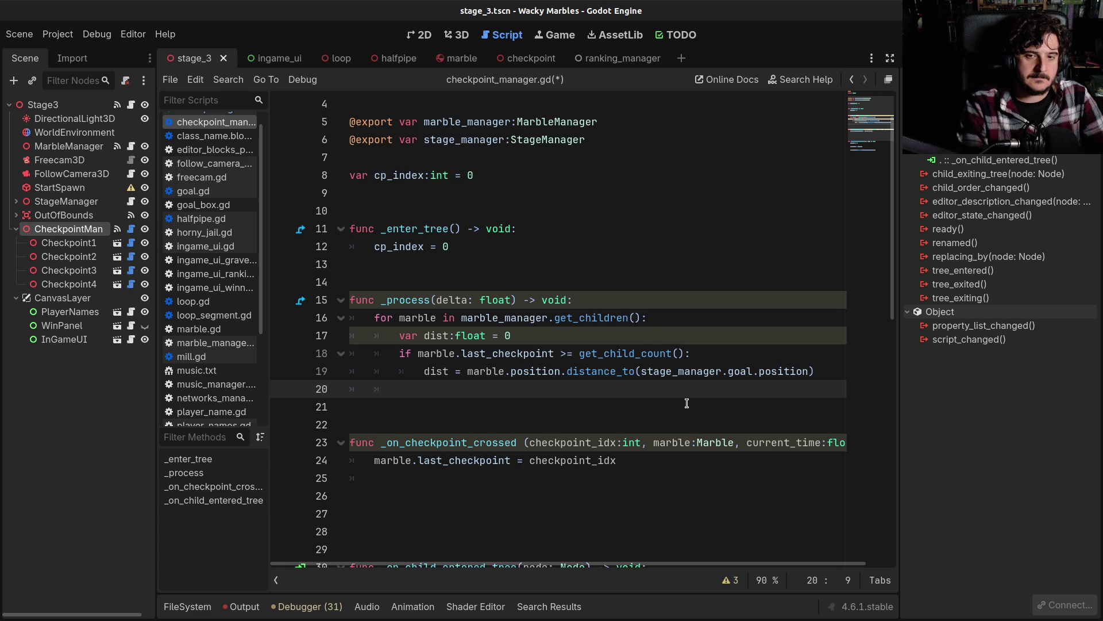
Step: Add an else branch on line 20 that repeats line 19's marble.position.distance_to(stage_manager.goal.position) assignment
type("else:")
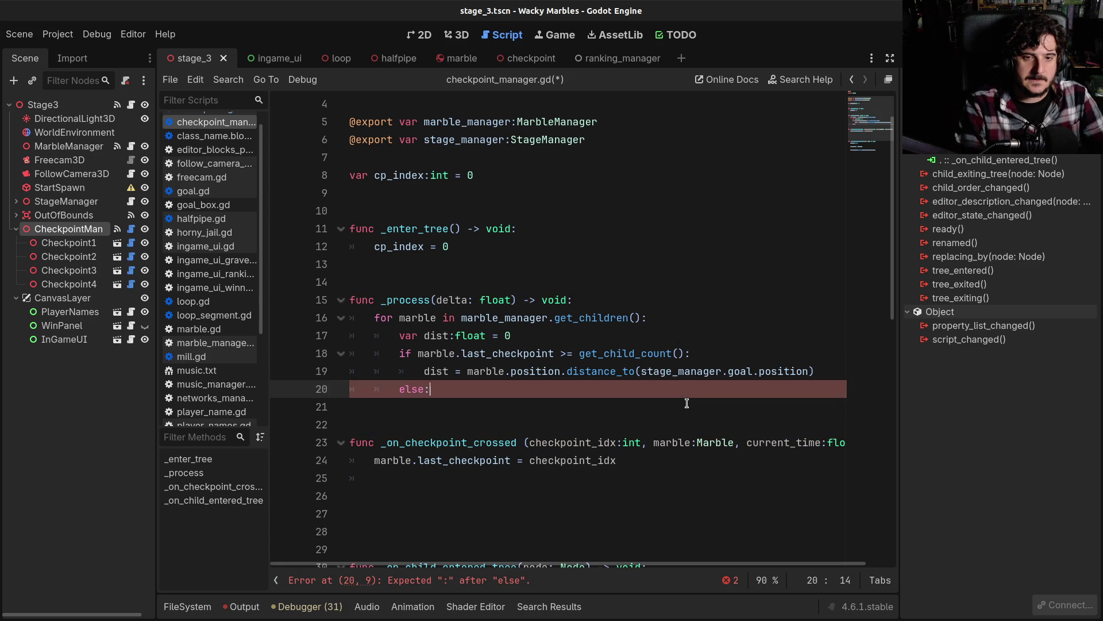
key("Return")
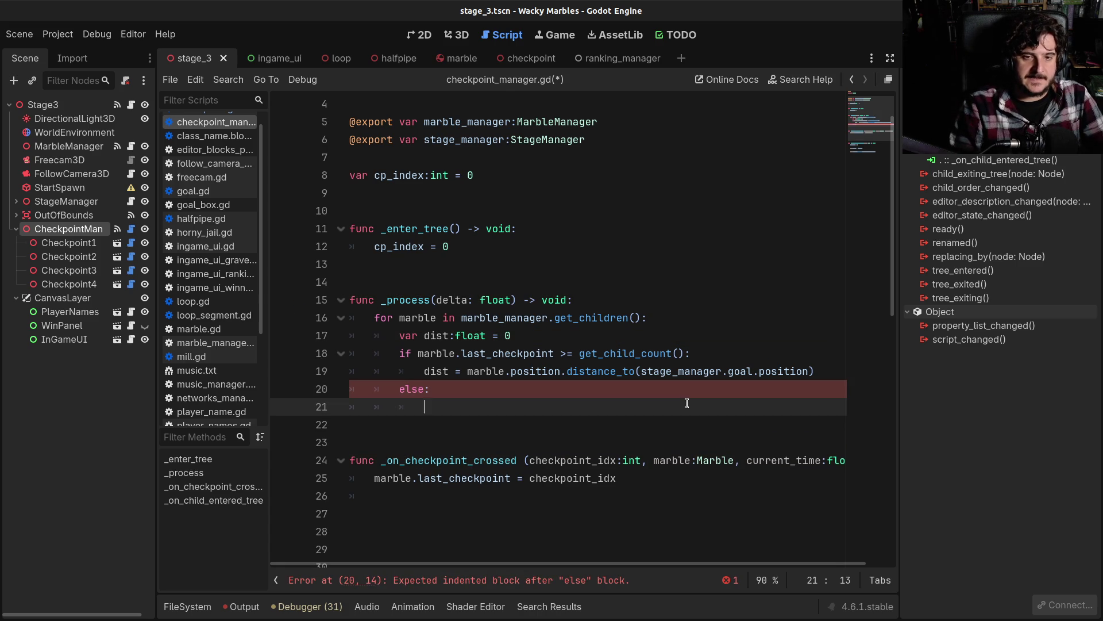
key("Up")
key("Up")
key("shift+End")
key("ctrl+c")
key("Down")
key("Down")
key("ctrl+v")
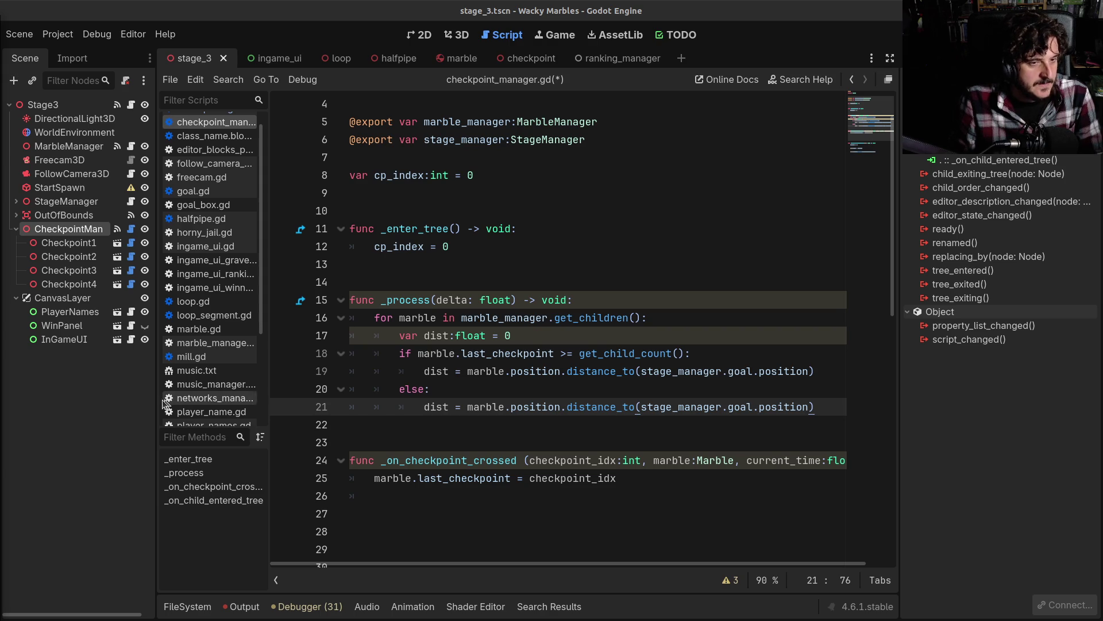
left_click(63, 288)
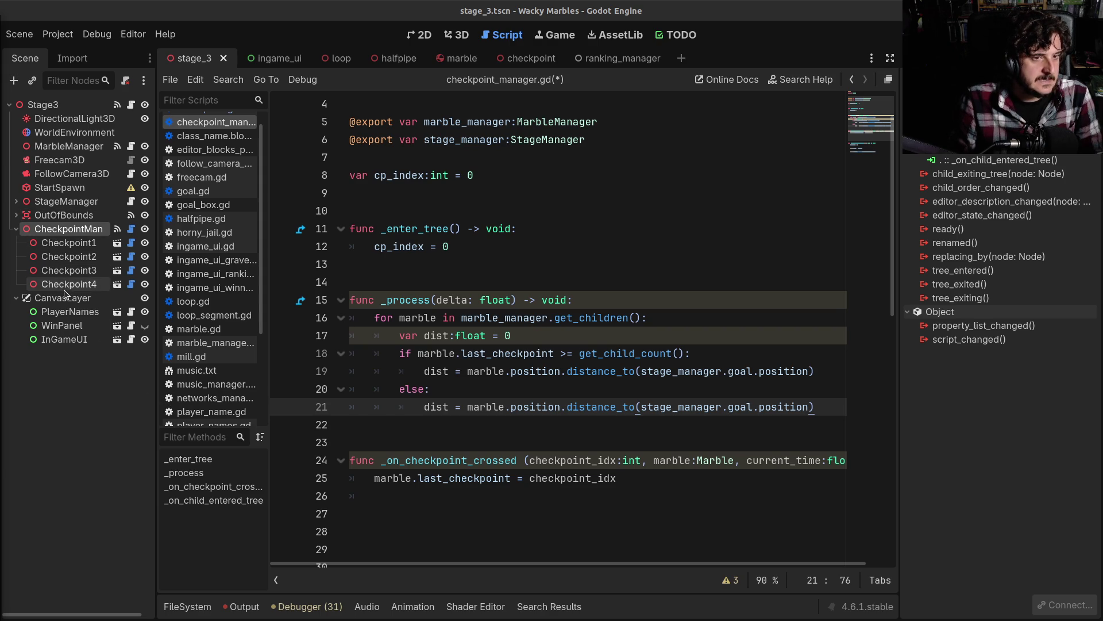
left_click(63, 246)
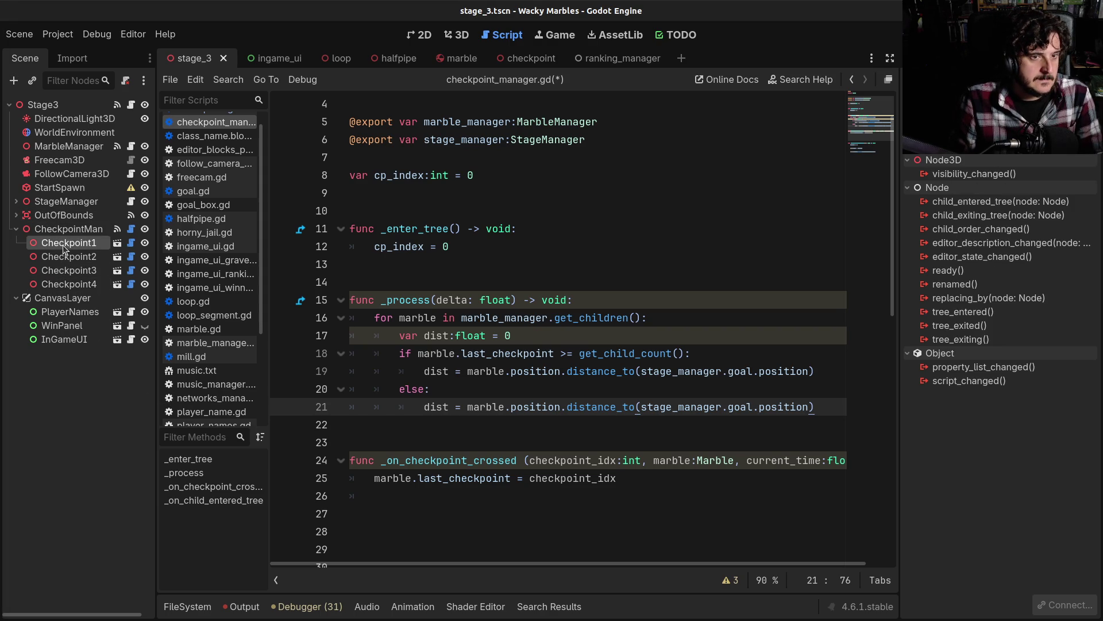
left_click(61, 230)
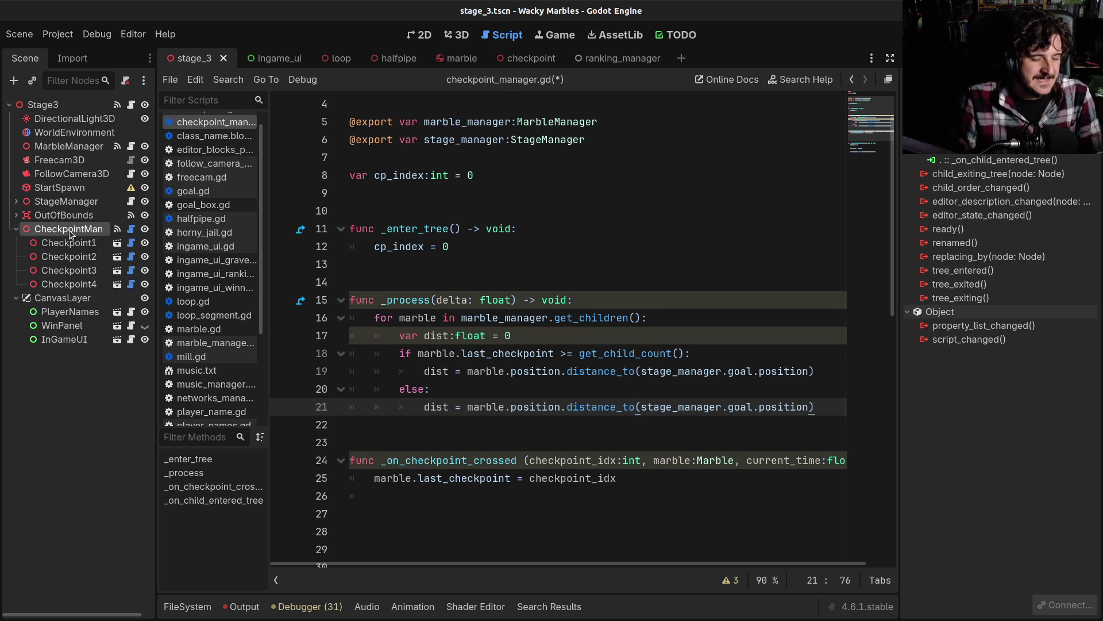
left_click(455, 281)
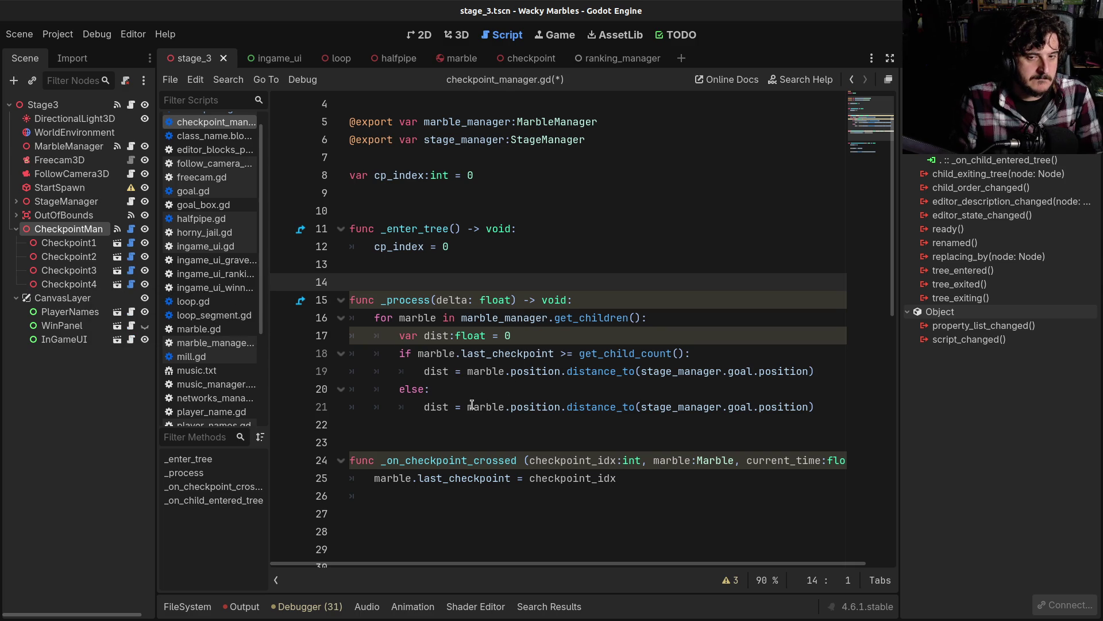
mouse_move(469, 405)
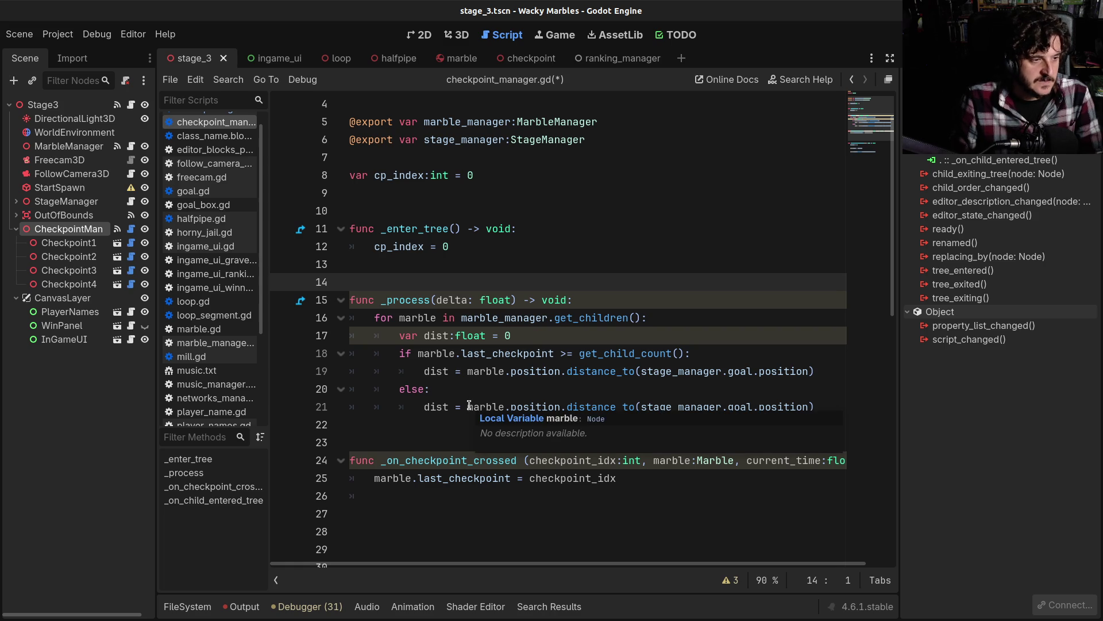
left_click_drag(402, 319, 452, 408)
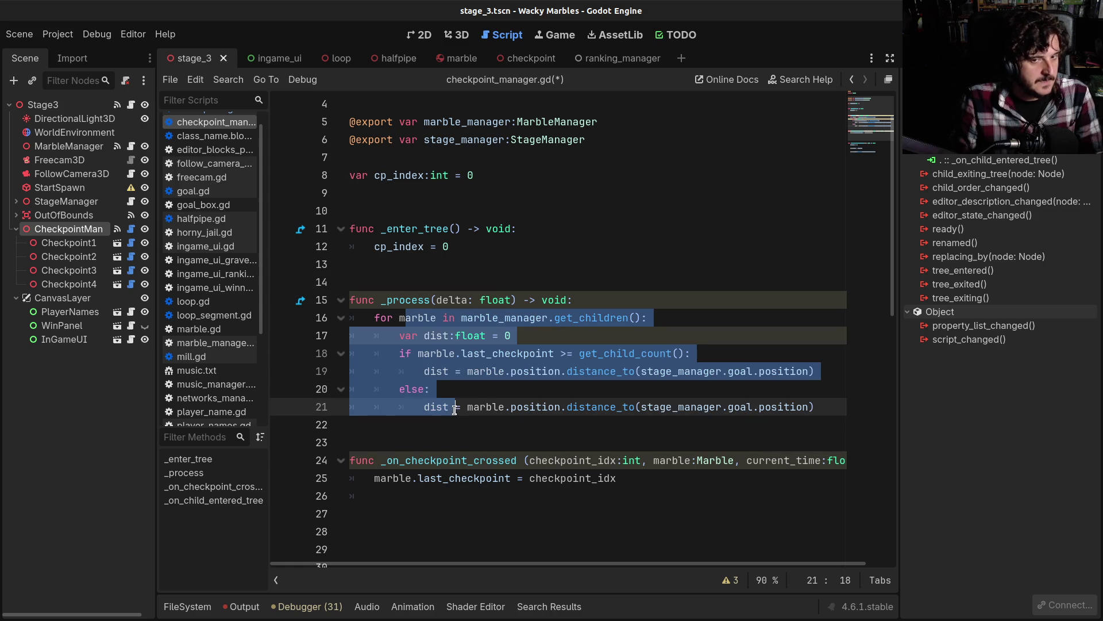
left_click(454, 407)
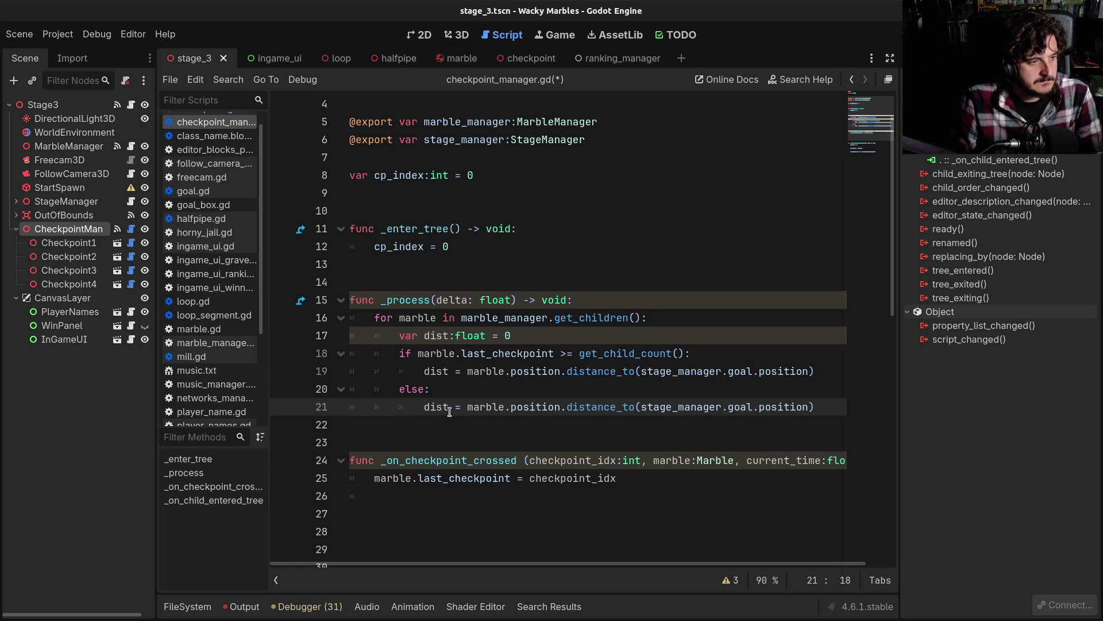
mouse_move(446, 406)
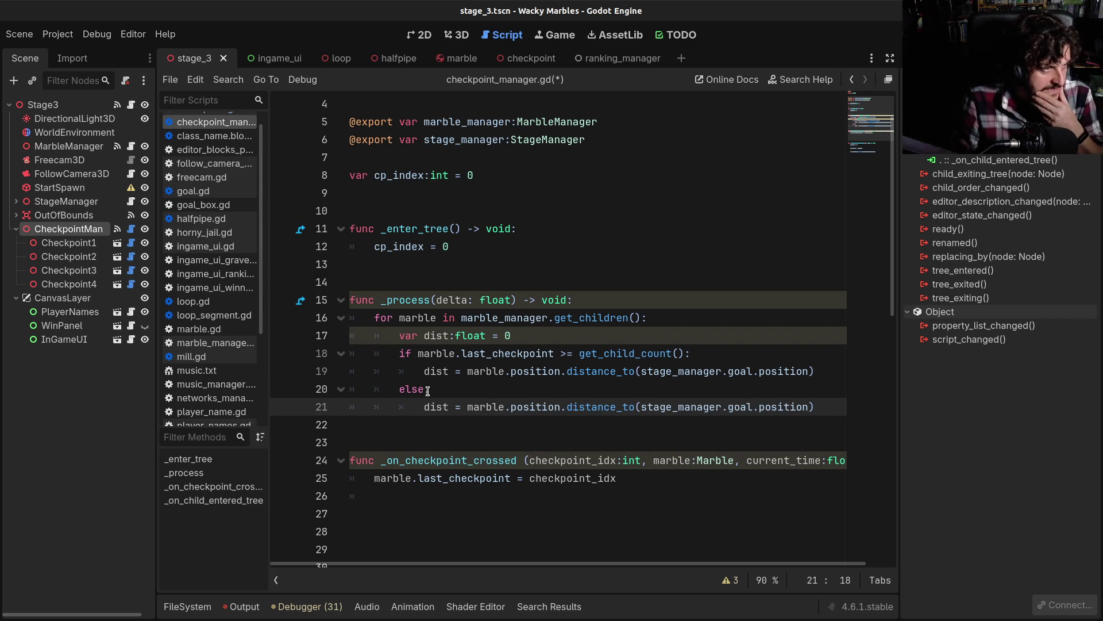
left_click(821, 406)
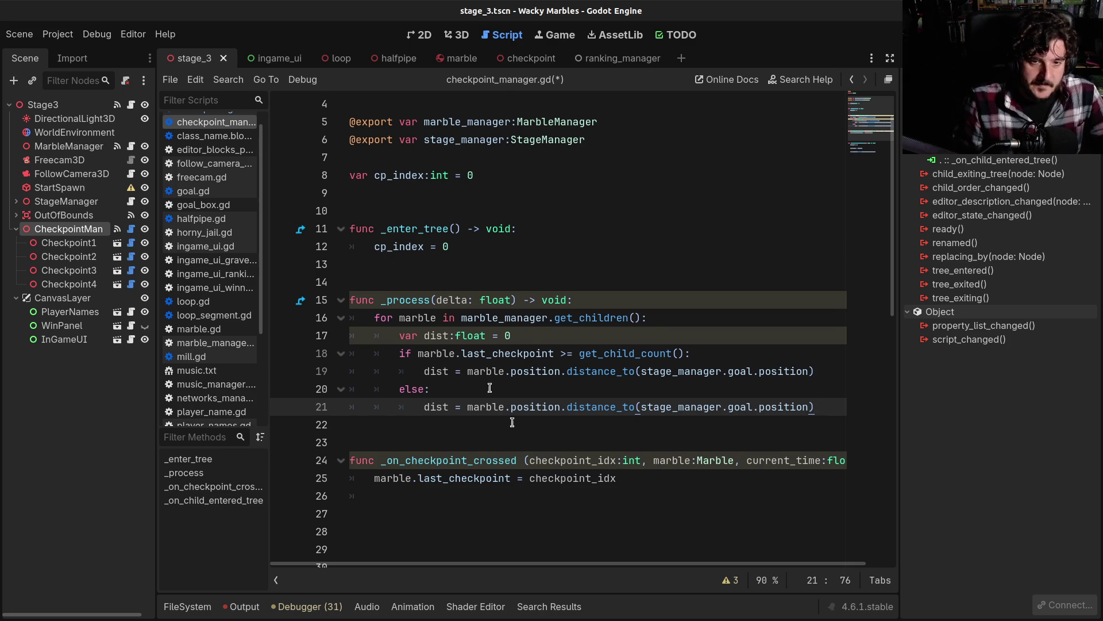
double_click(415, 318)
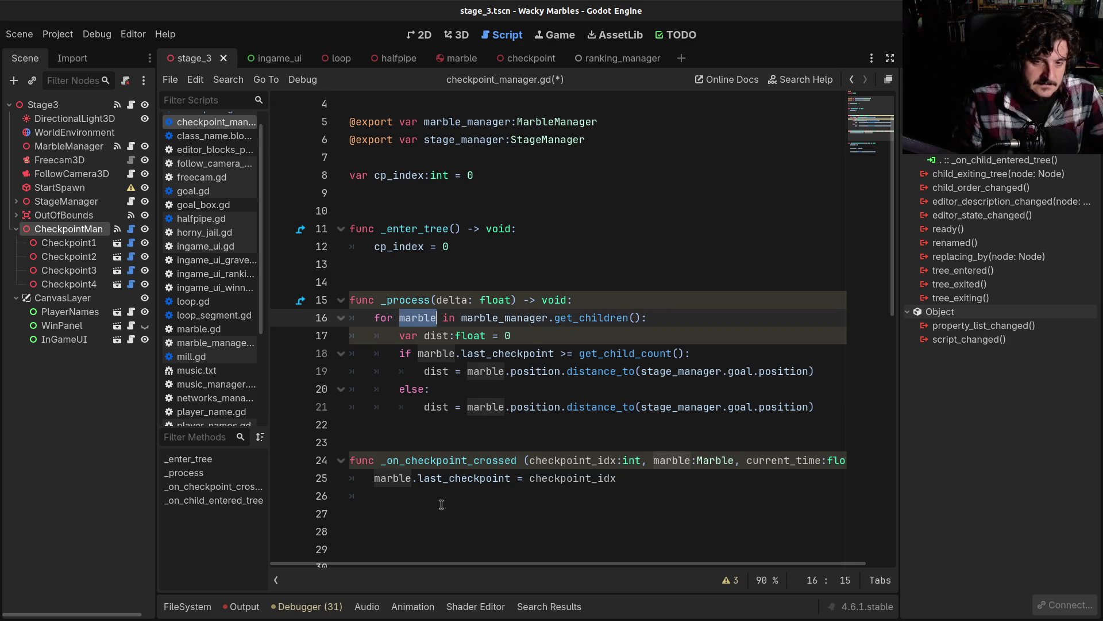
double_click(437, 336)
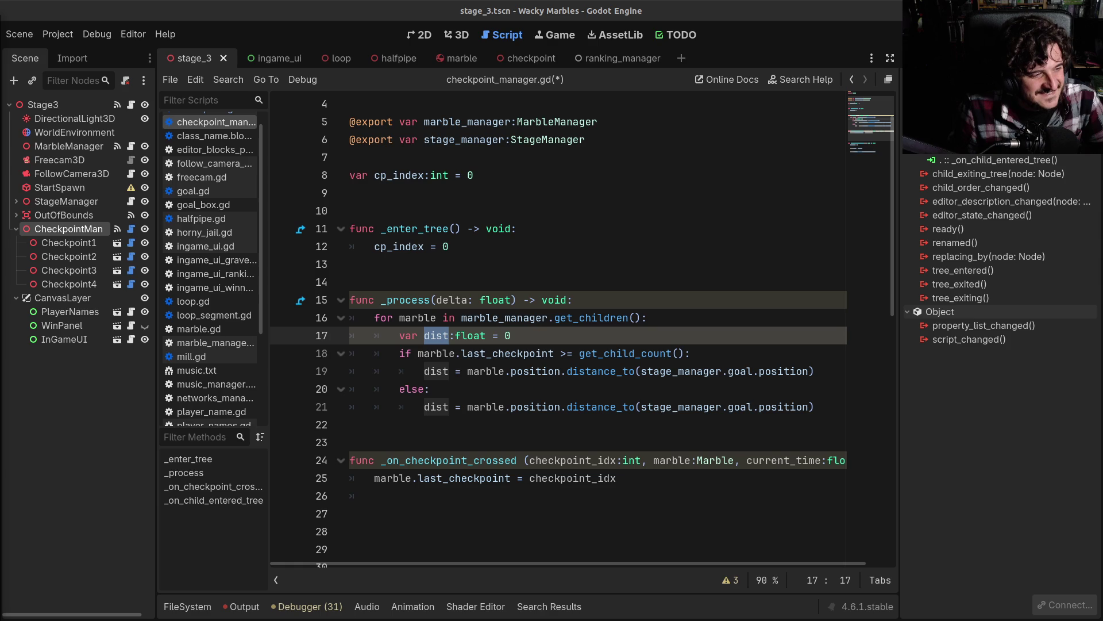
Step: Delete the surplus blank lines after _on_checkpoint_crossed
left_click(561, 460)
scroll(517, 402, "down", 2)
left_click(463, 407)
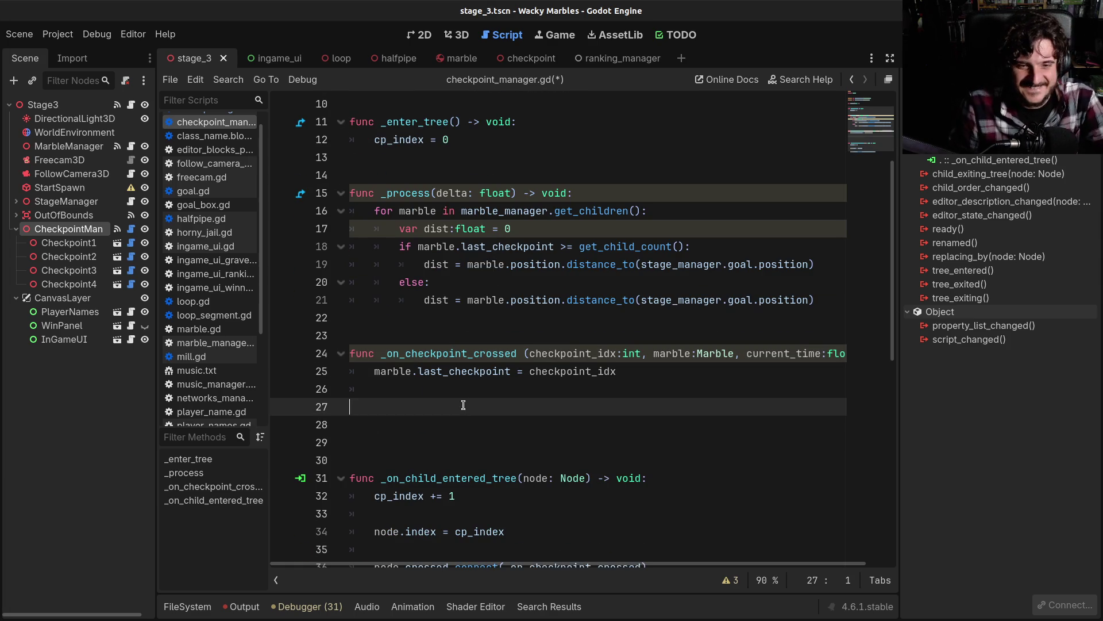
key("BackSpace")
key("BackSpace")
key("BackSpace")
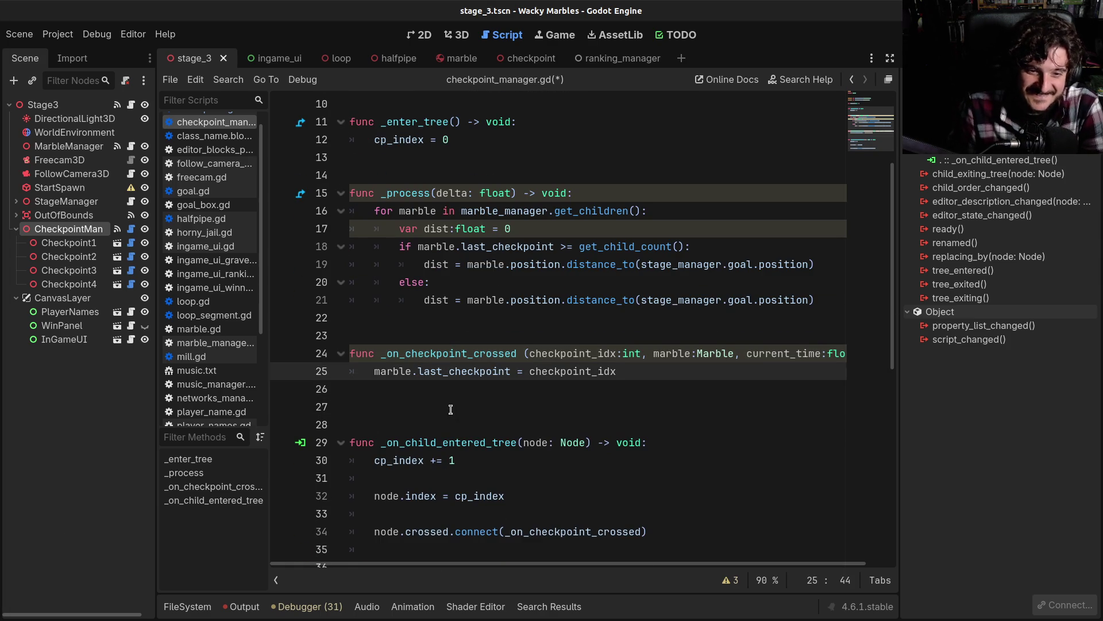
left_click(451, 408)
key("BackSpace")
Step: Check the remaining empty lines down to line 34 and save checkpoint_manager.gd
left_click(450, 339)
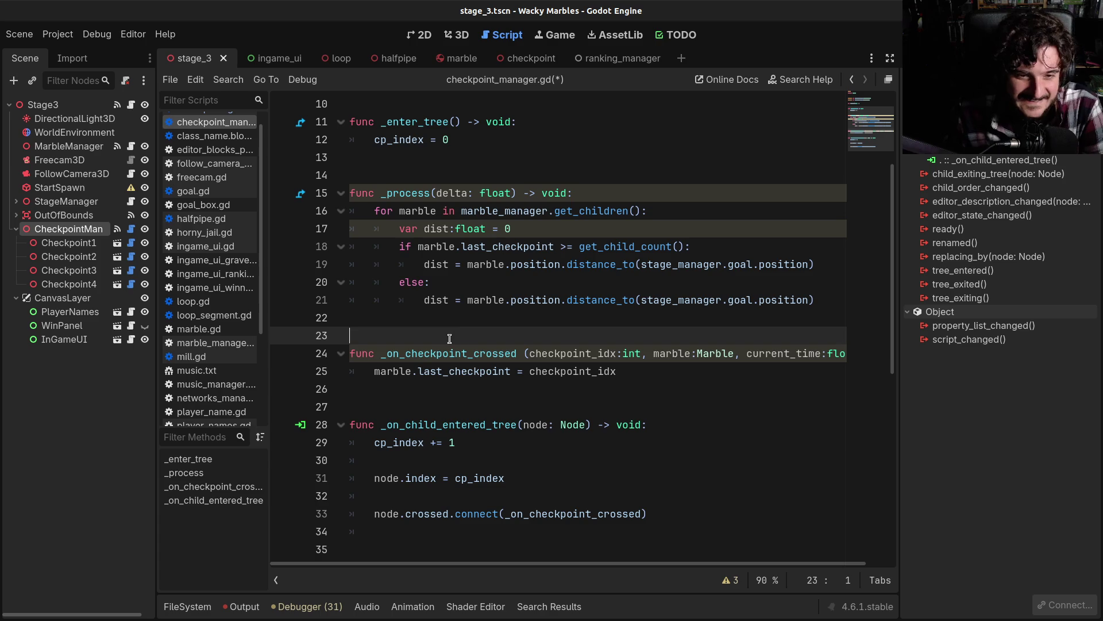
left_click(451, 319)
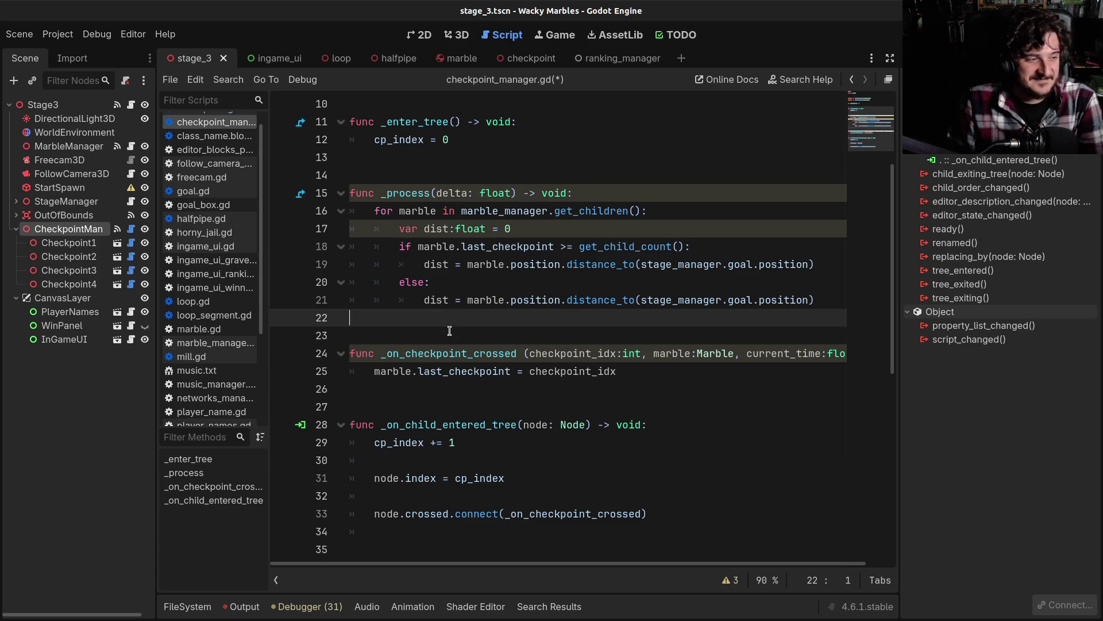
left_click(435, 403)
scroll(391, 545, "down", 2)
left_click(399, 355)
left_click(395, 390)
left_click(377, 429)
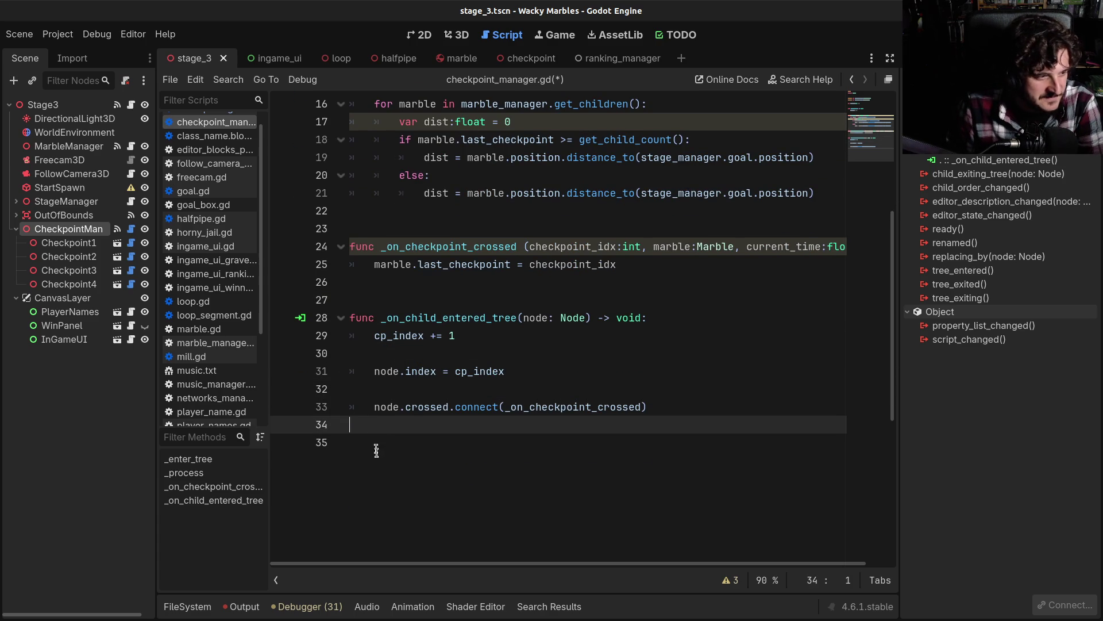
scroll(409, 471, "down", 1)
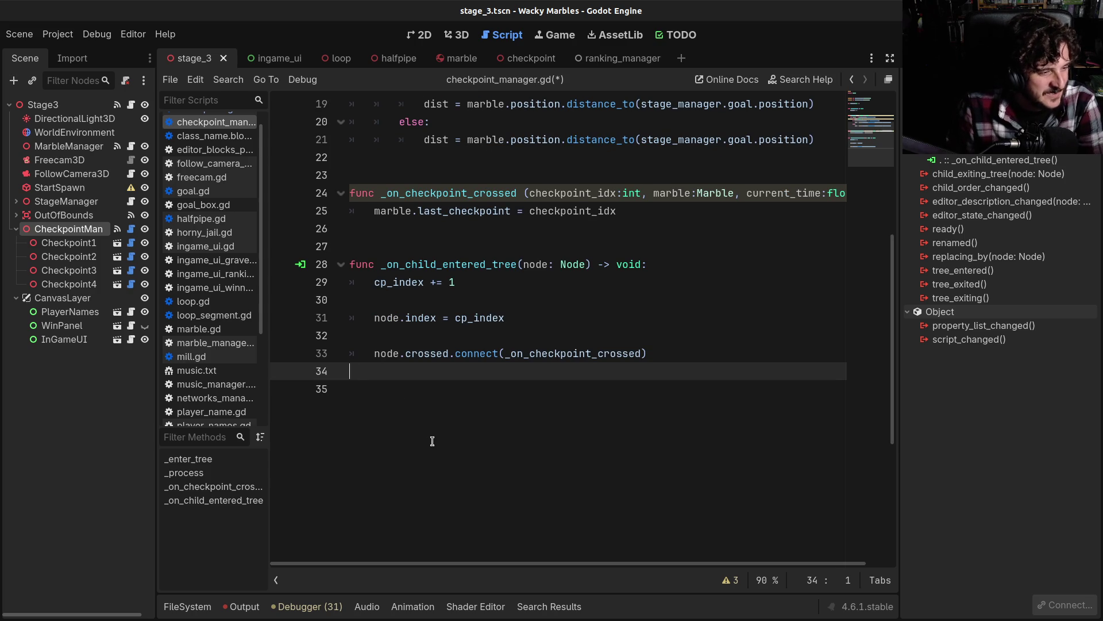
key("ctrl+s")
scroll(432, 441, "up", 1)
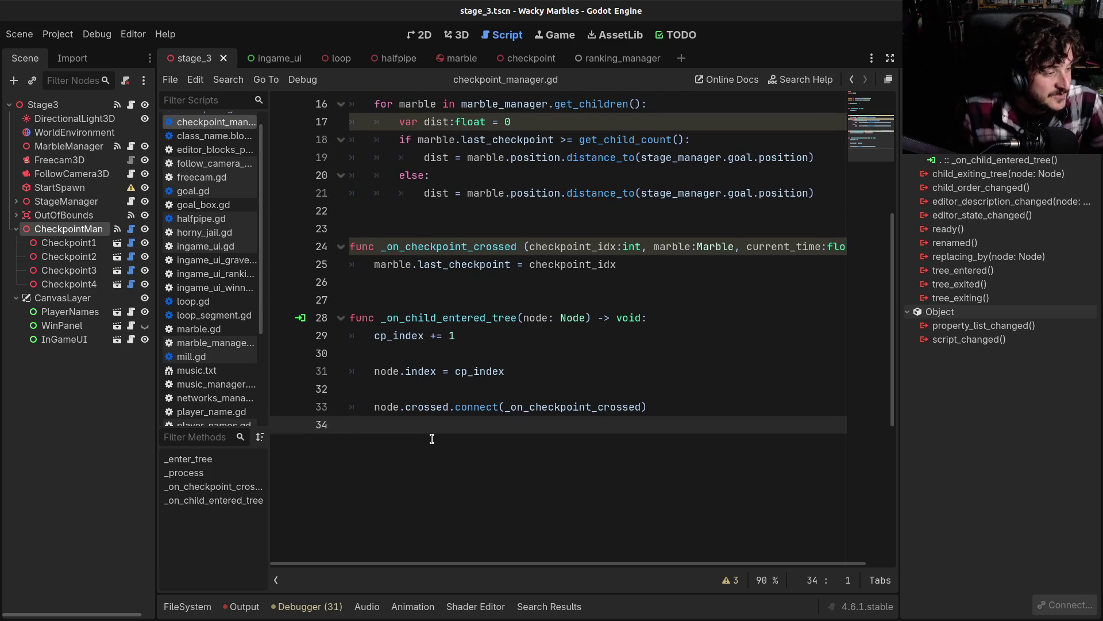
scroll(432, 439, "up", 1)
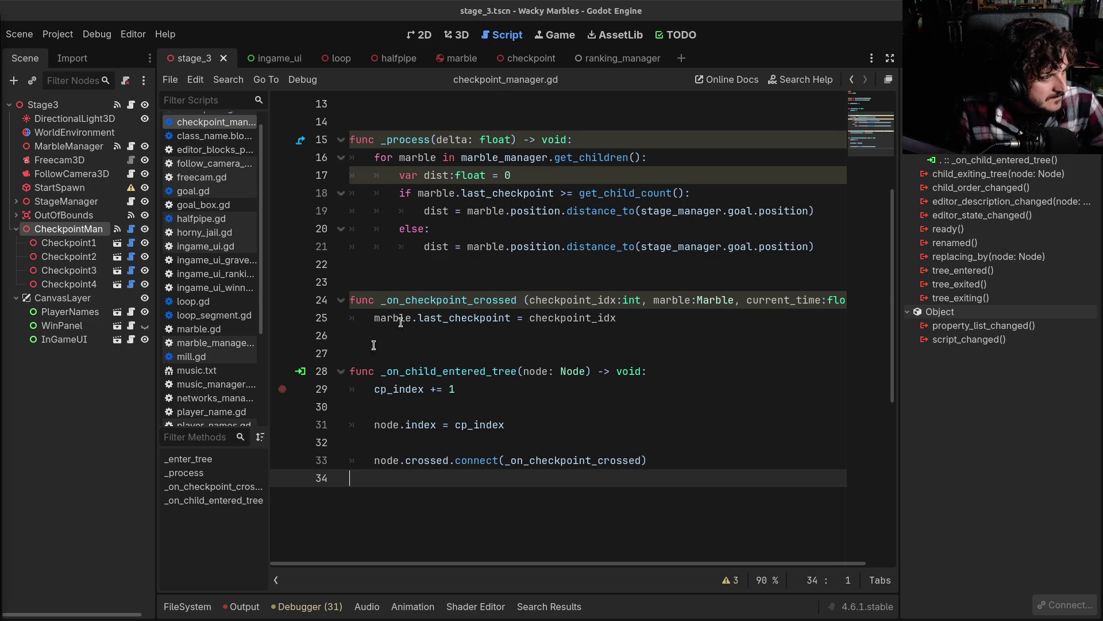
left_click(443, 281)
scroll(443, 287, "down", 1)
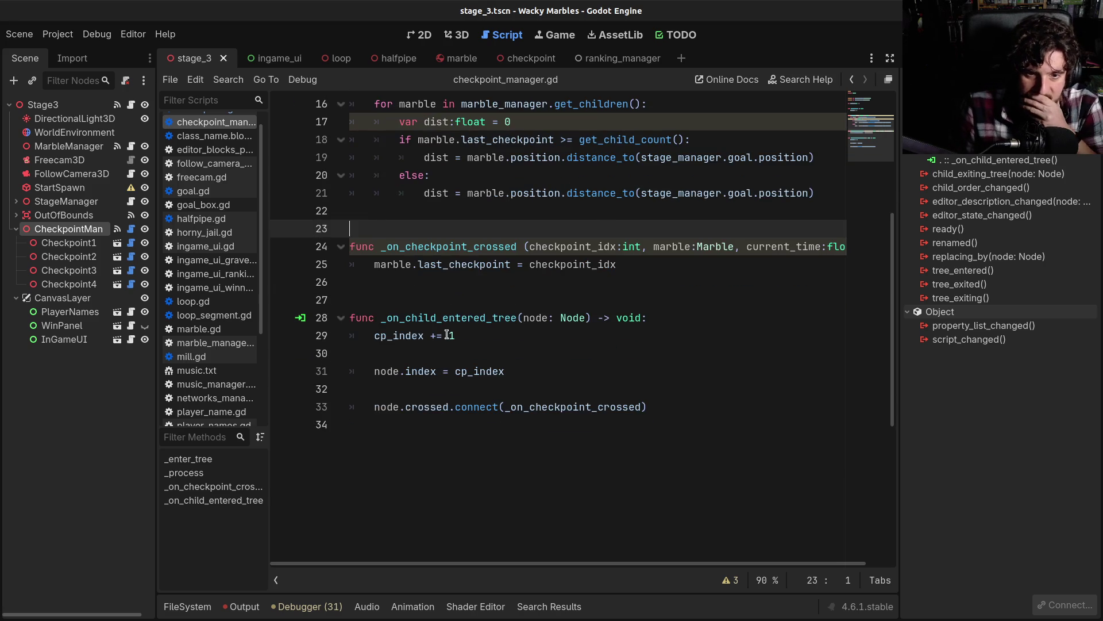
scroll(447, 335, "down", 1)
left_click(444, 336)
left_click(433, 300)
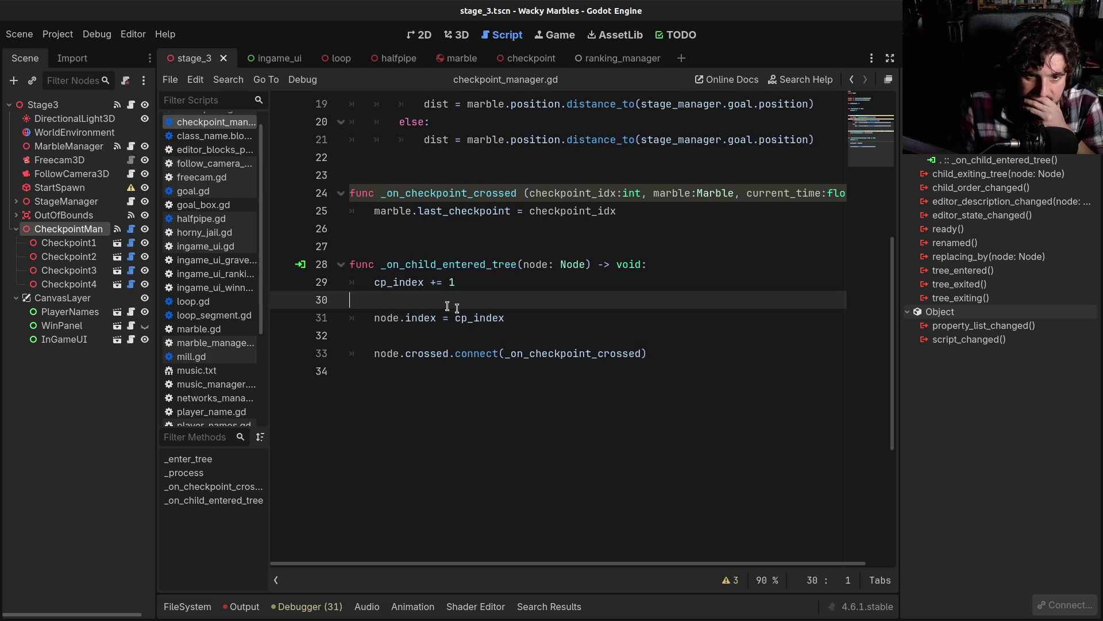
scroll(489, 336, "up", 3)
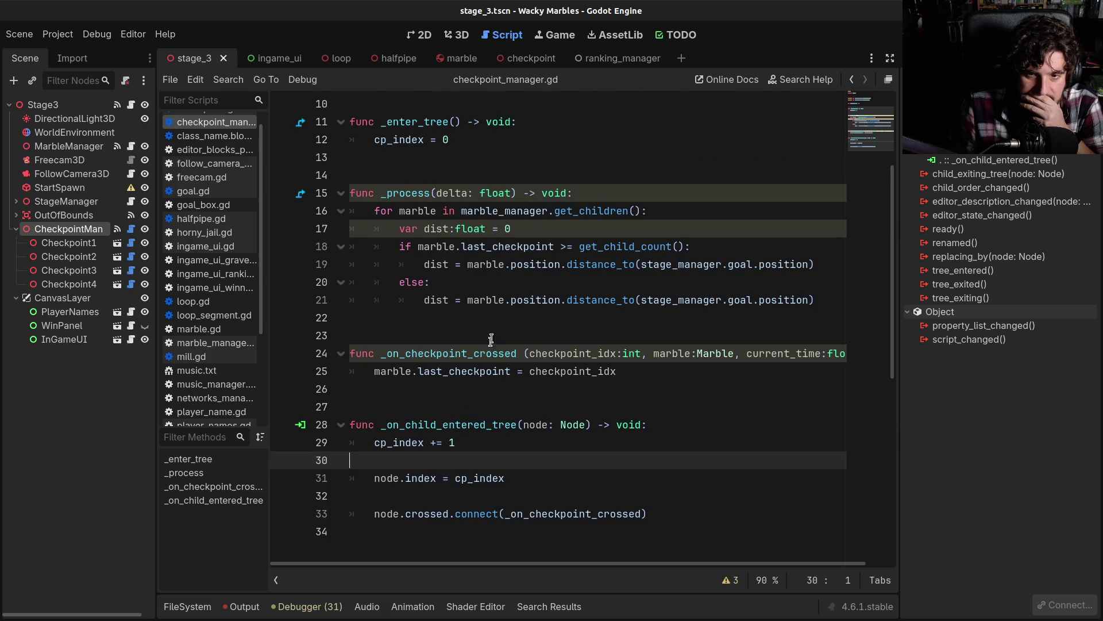
left_click(492, 316)
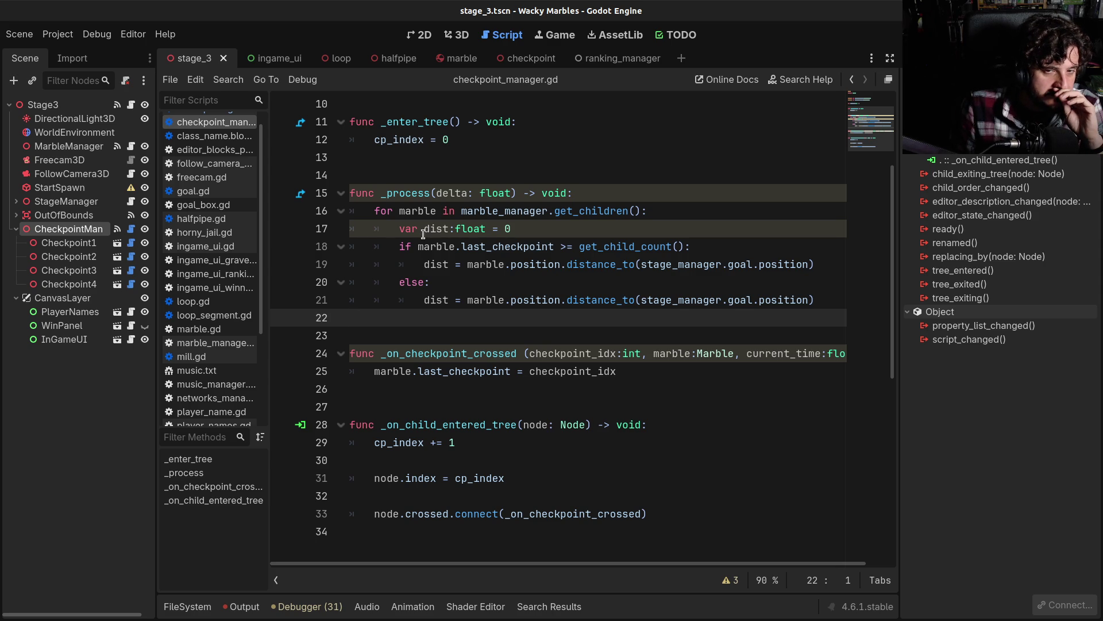
left_click(447, 176)
Step: Search the help for 'sort' and open Array's sort_custom documentation page
key("F1")
type("sort")
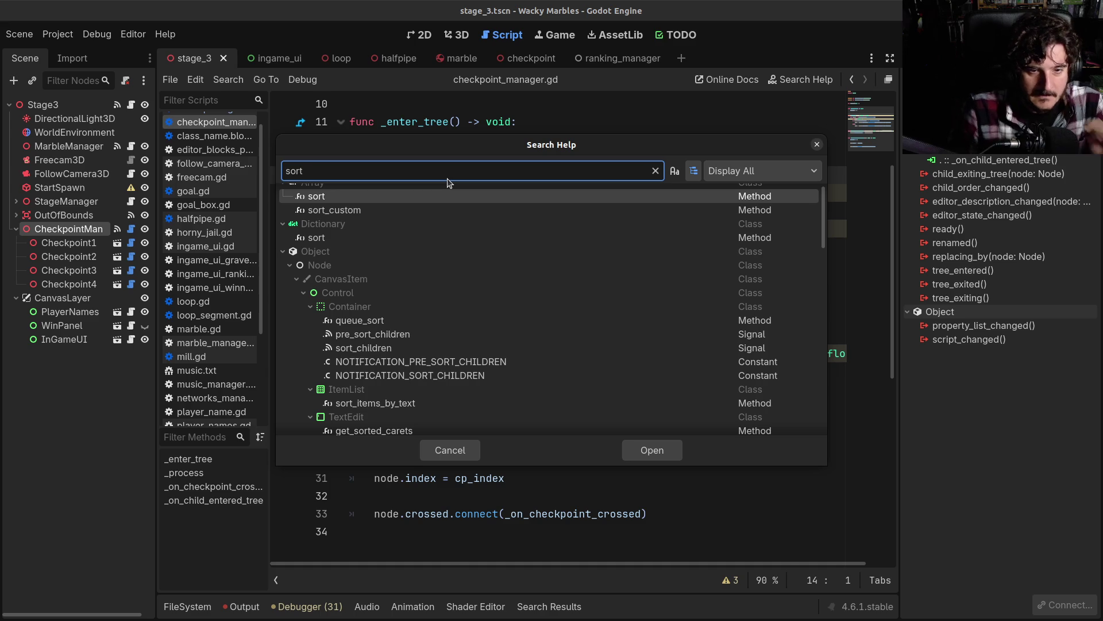
scroll(396, 298, "down", 1)
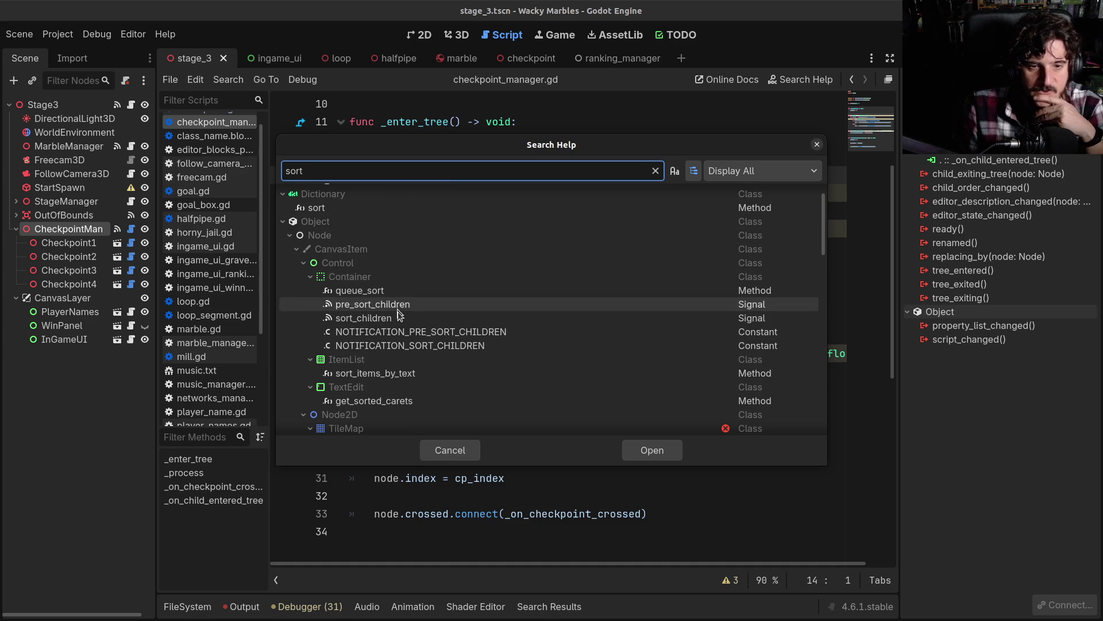
scroll(399, 321, "down", 2)
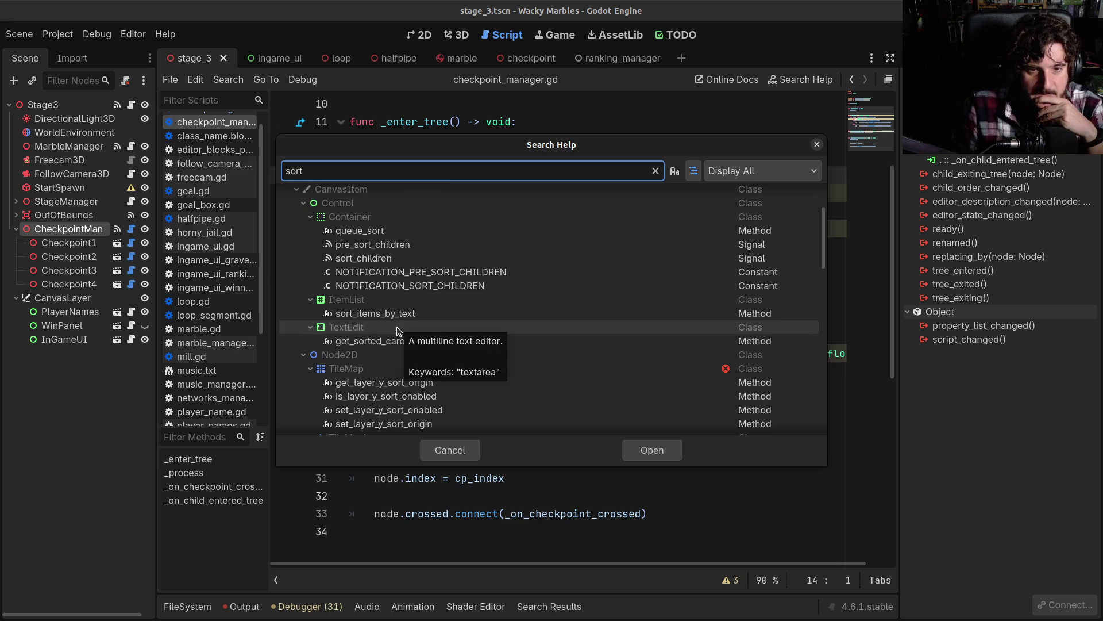
scroll(447, 313, "up", 1)
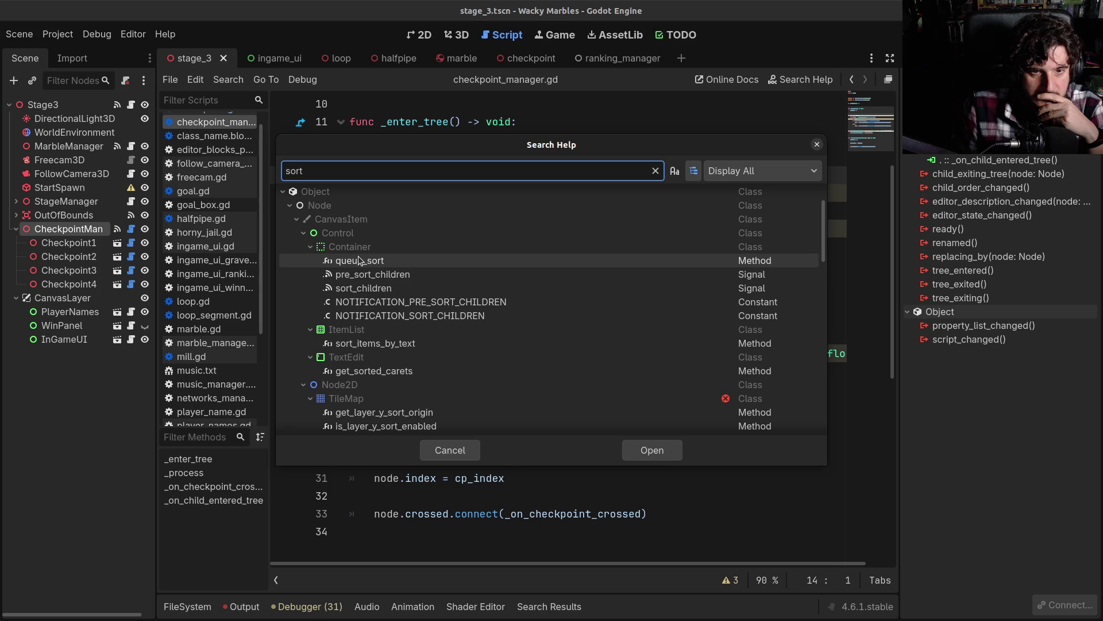
scroll(357, 256, "up", 3)
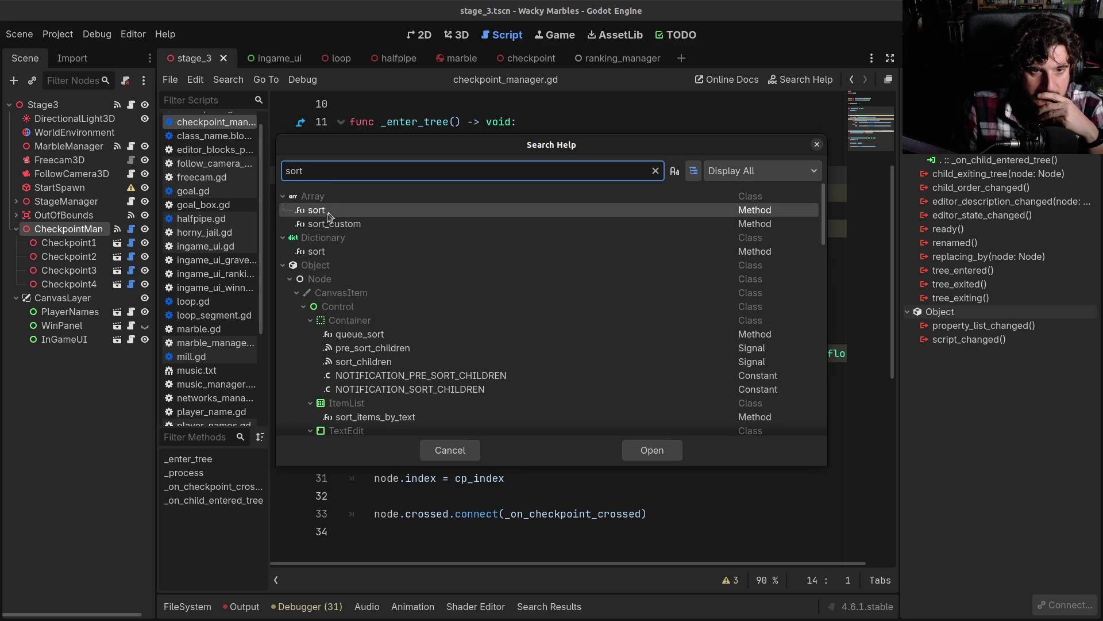
left_click(319, 225)
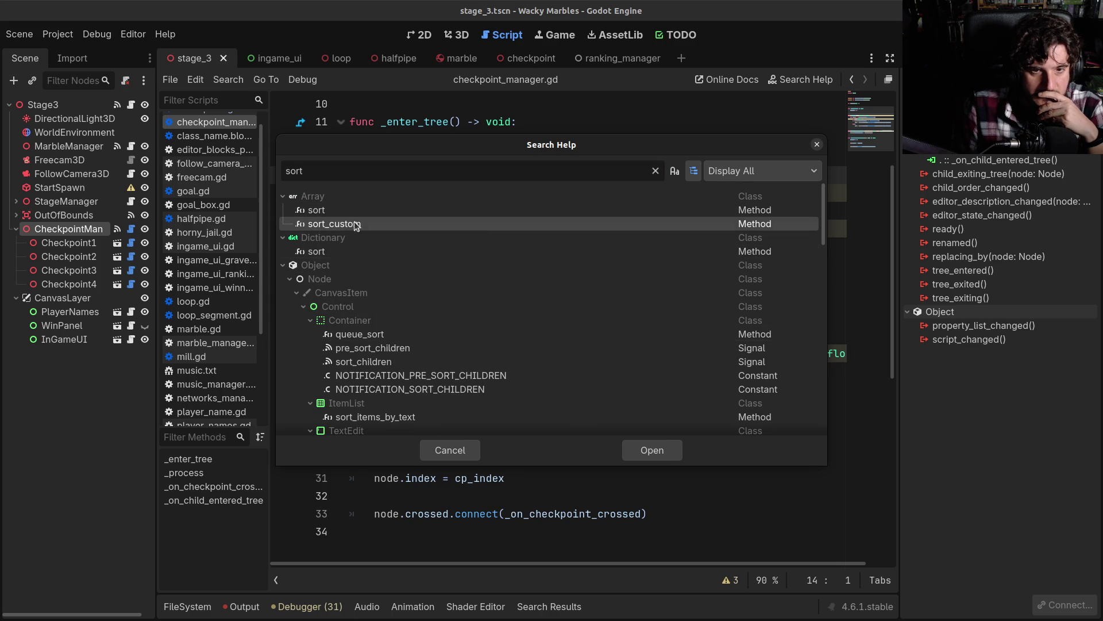
double_click(340, 222)
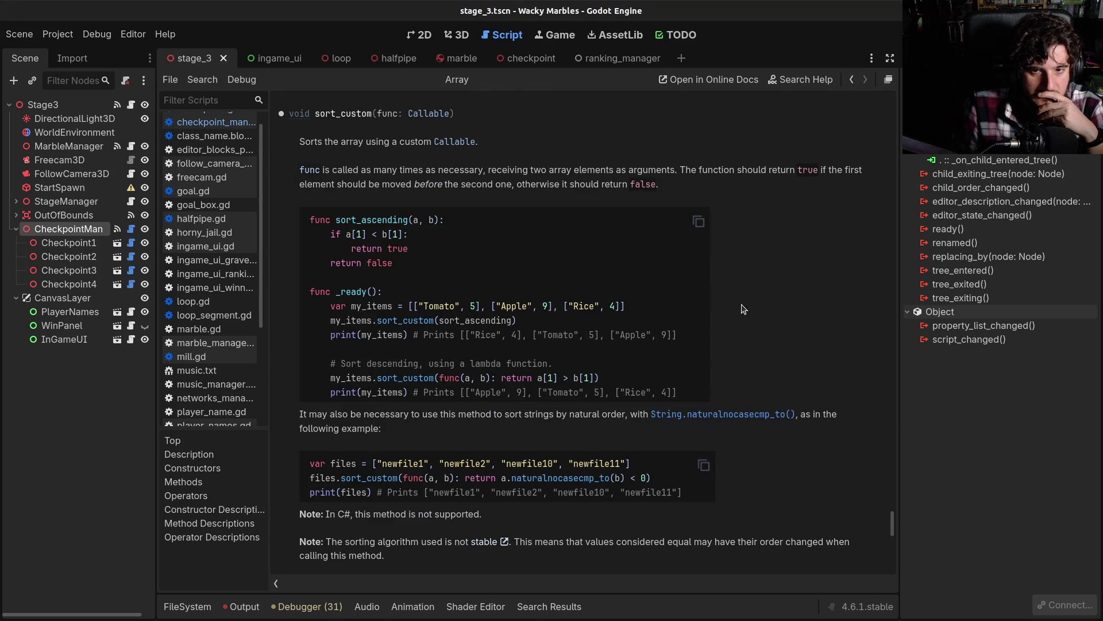
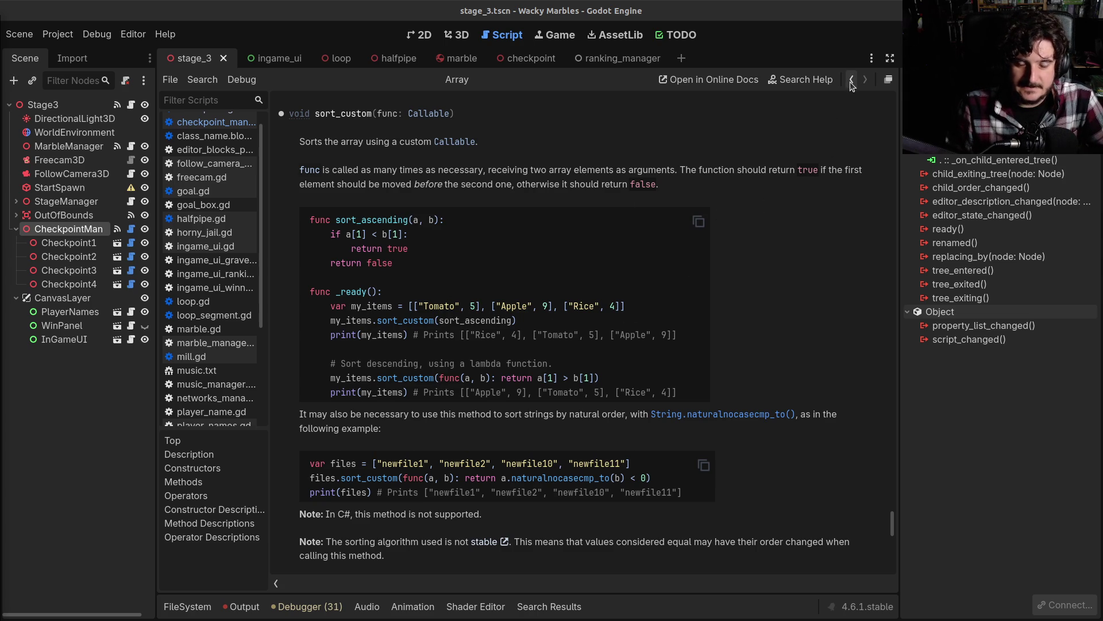
Step: Leave the help page and open checkpoint_manager.gd from the CheckpointMan node's script icon
left_click(454, 35)
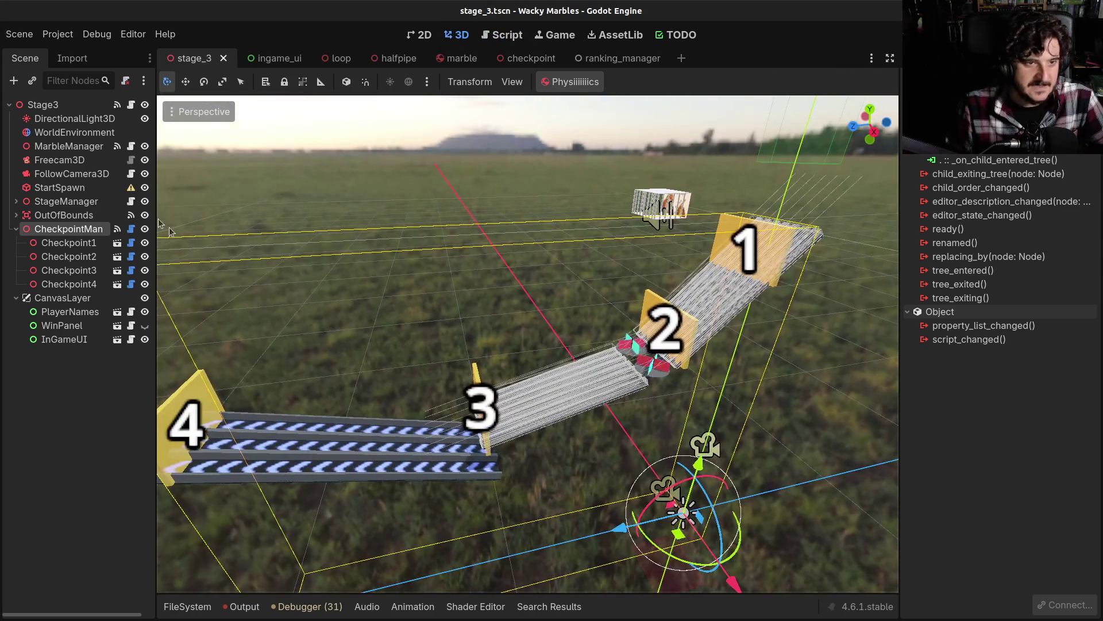
left_click(131, 229)
left_click(485, 300)
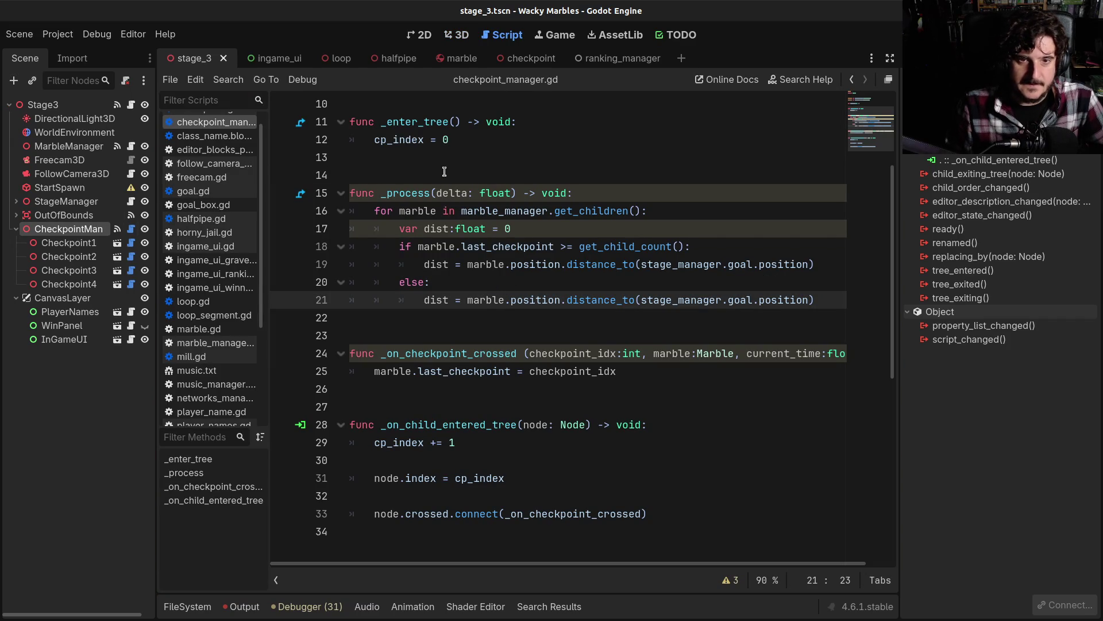
scroll(483, 204, "up", 3)
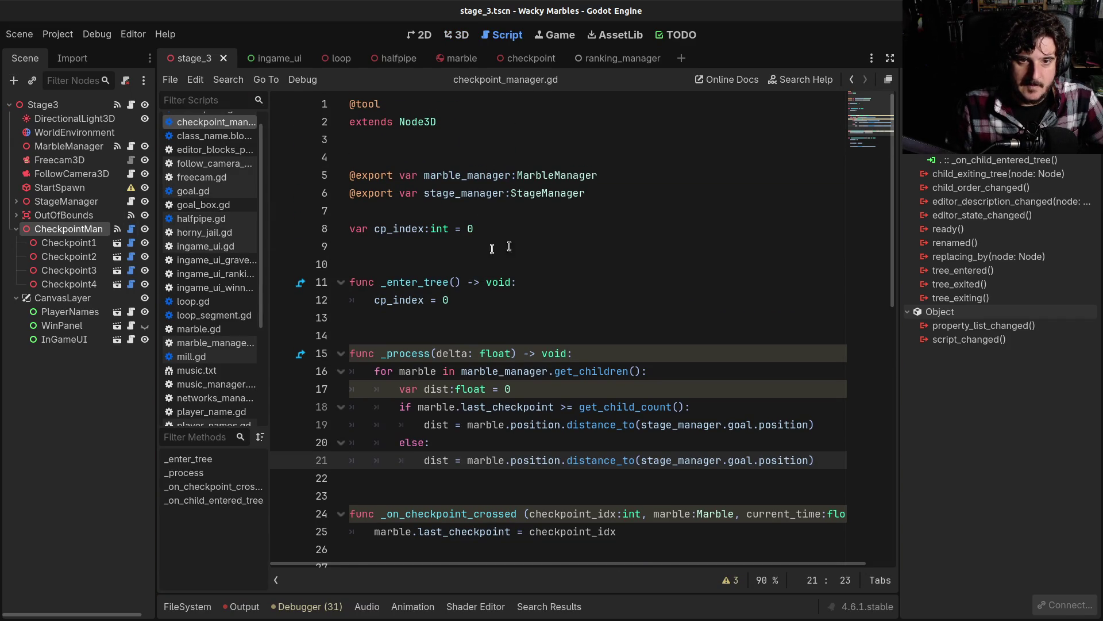
Step: Declare var marbles:Array[Dictionary] = [] at the start of _process
left_click(608, 254)
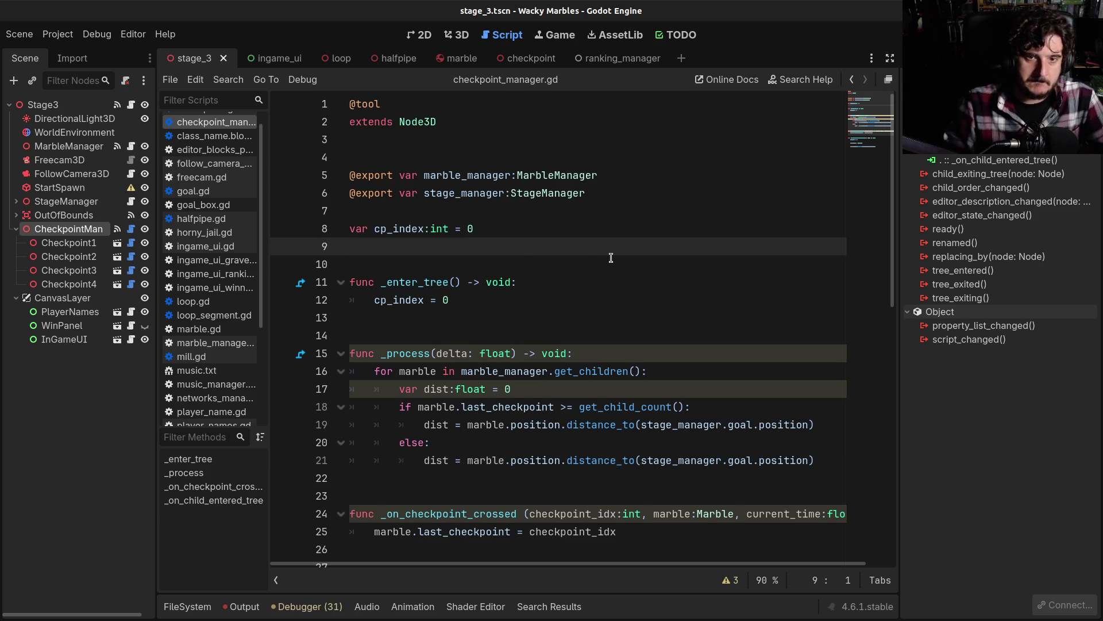
left_click(618, 353)
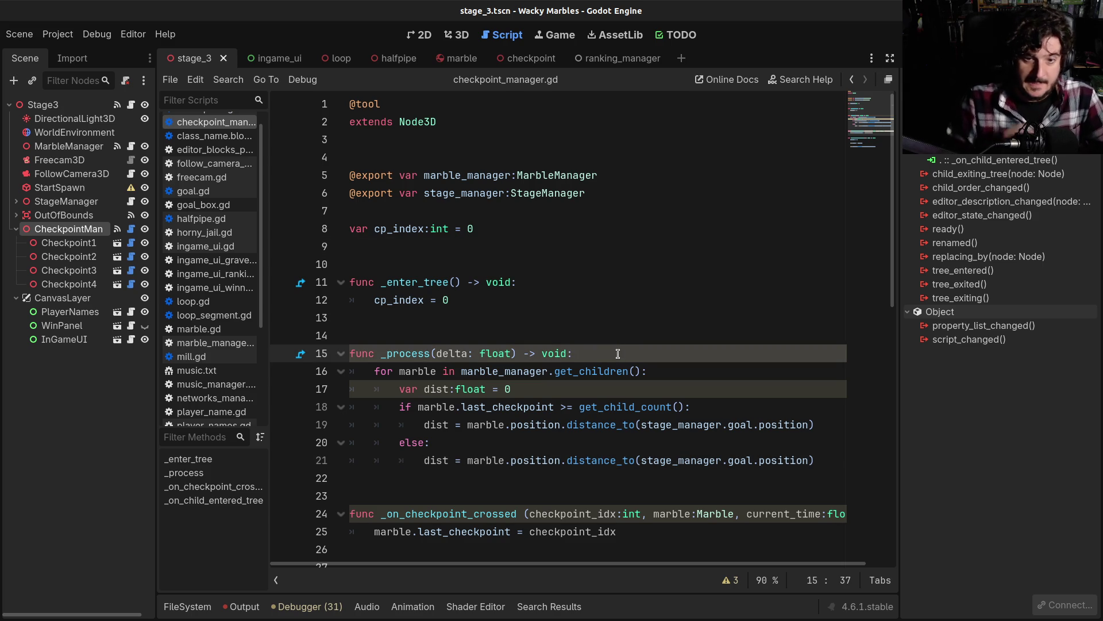
key("Return")
type("var marble")
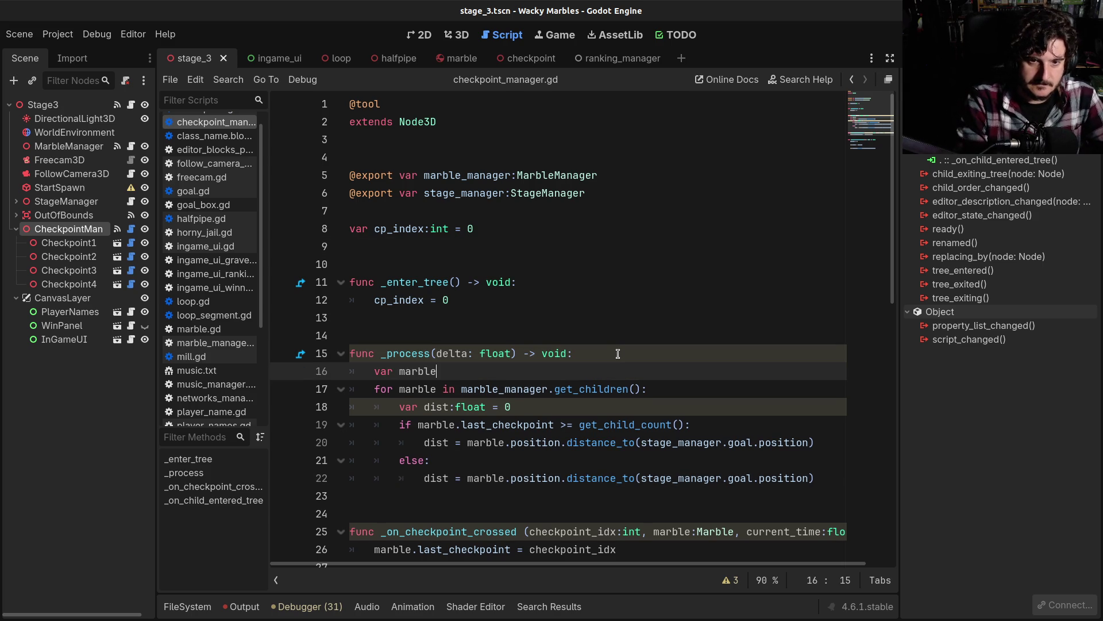
type("s = [")
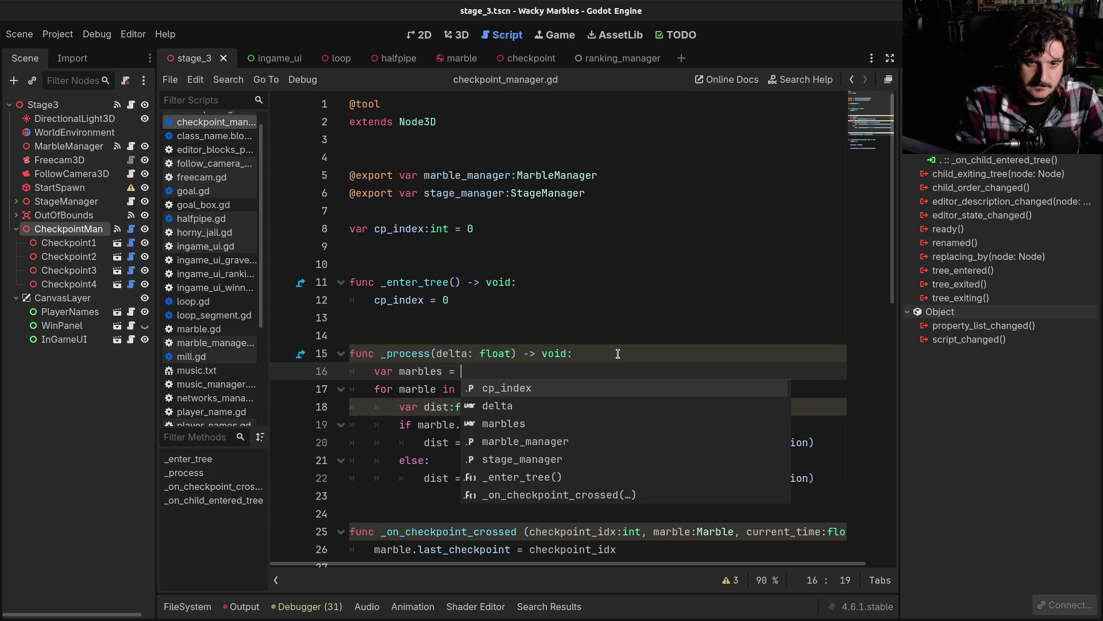
key("Left")
key("Left")
key("Left")
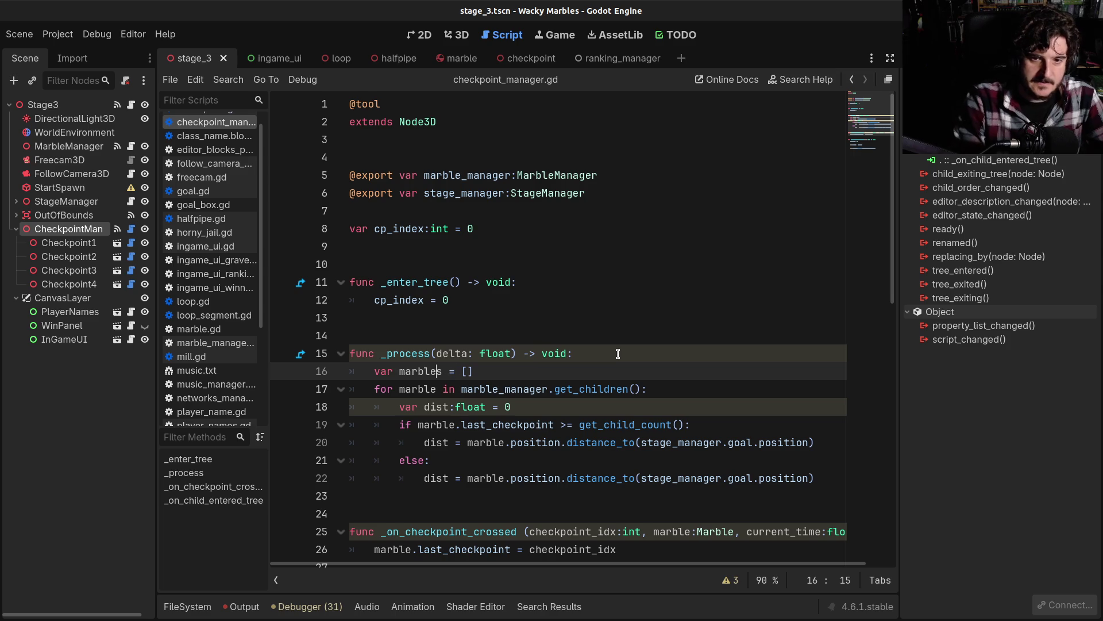
key("Right")
type(":Array")
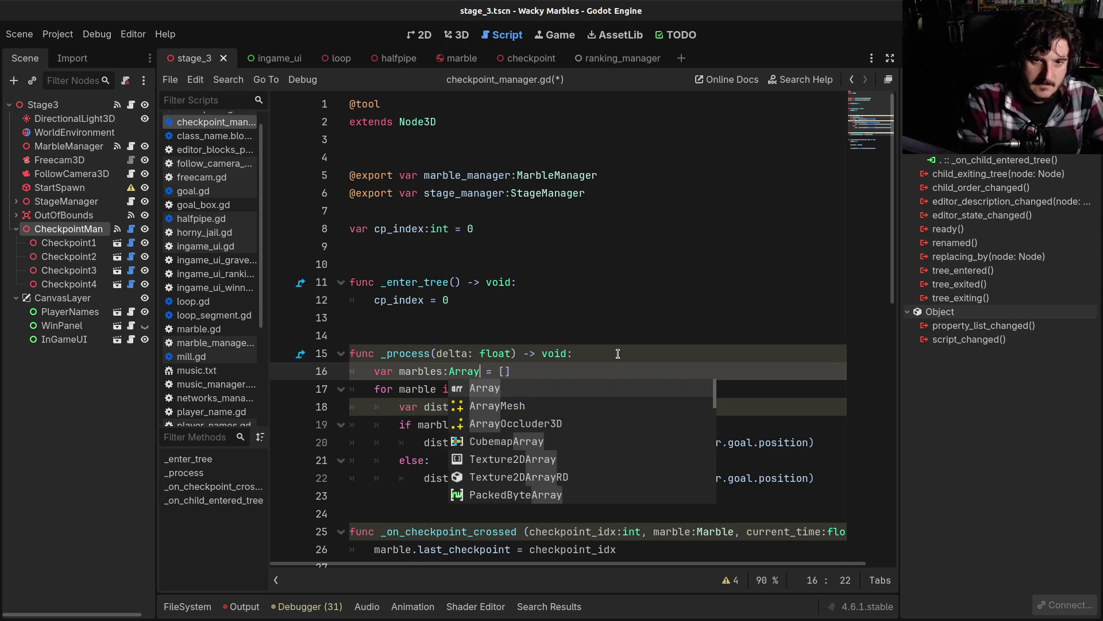
type("[")
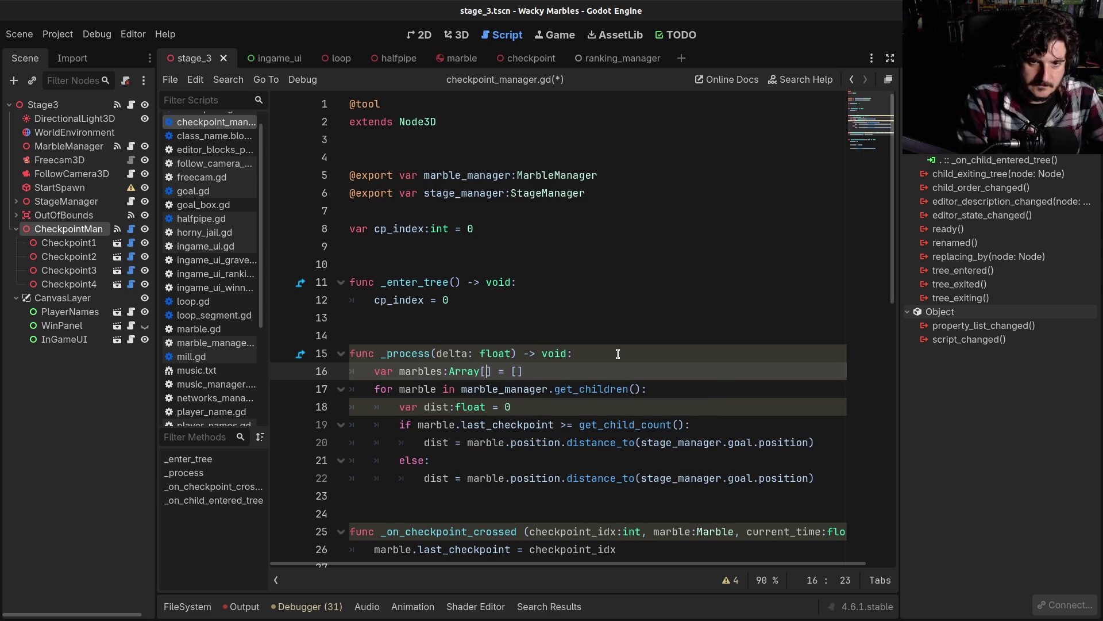
type("Di")
key("Return")
key("End")
Step: Start a marbles.push_back() call after the distance calculation on line 22
scroll(618, 354, "down", 1)
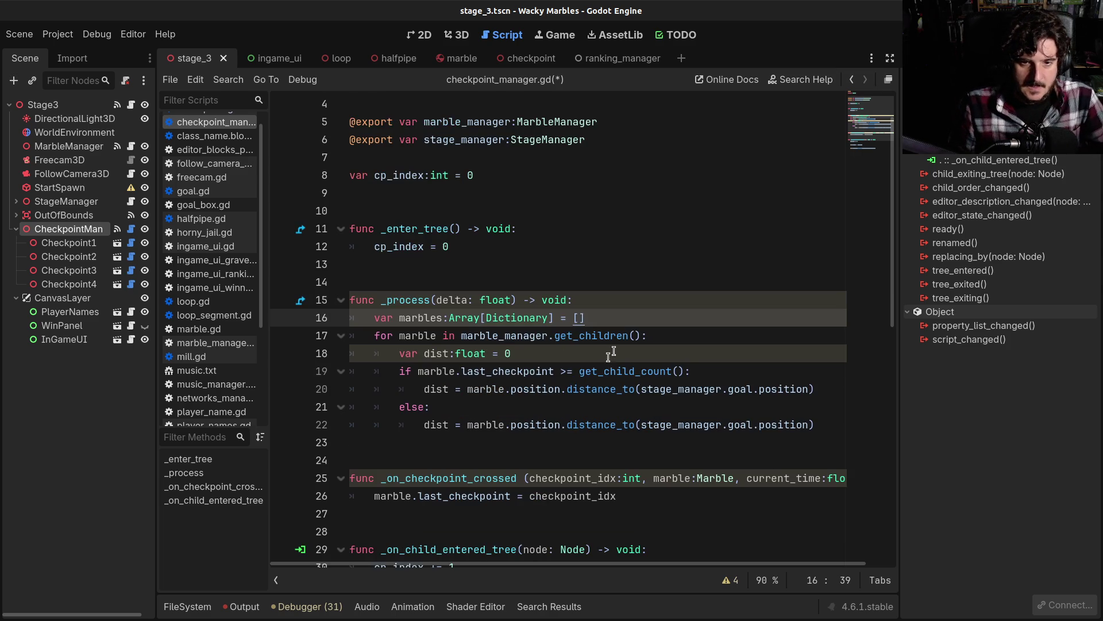
left_click(813, 418)
key("Return")
key("Return")
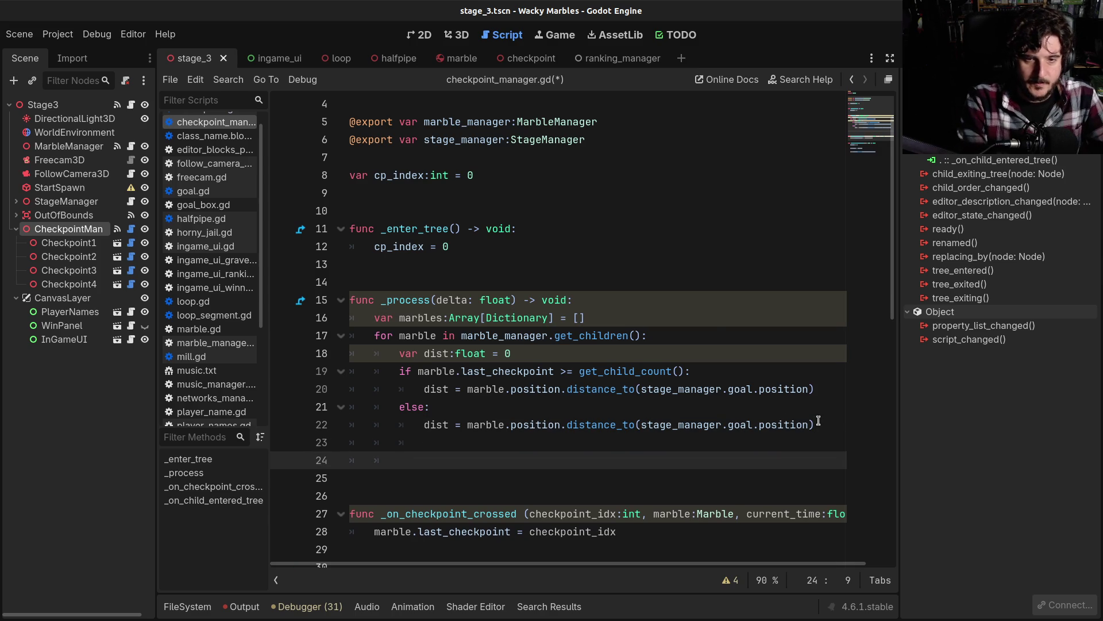
type("marble.")
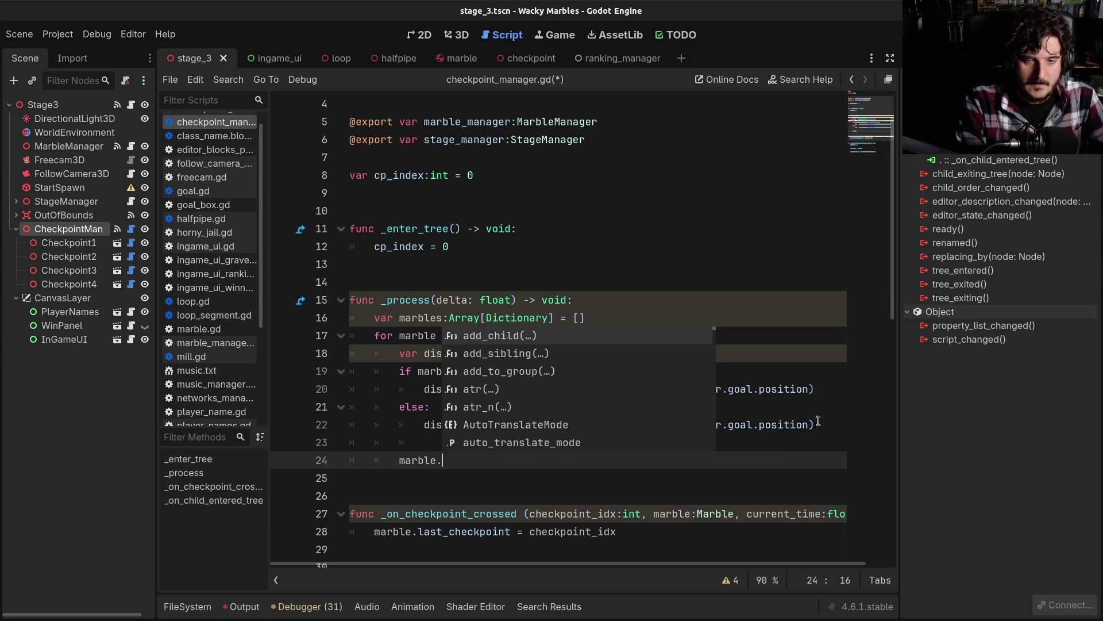
type("pu")
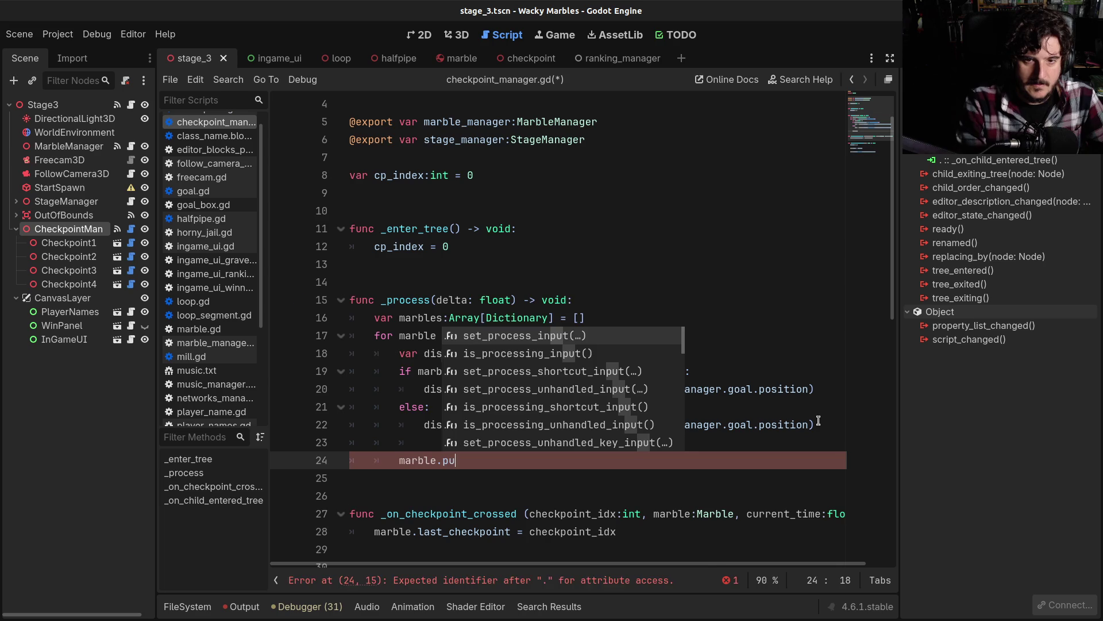
key("BackSpace")
key("BackSpace")
type("a")
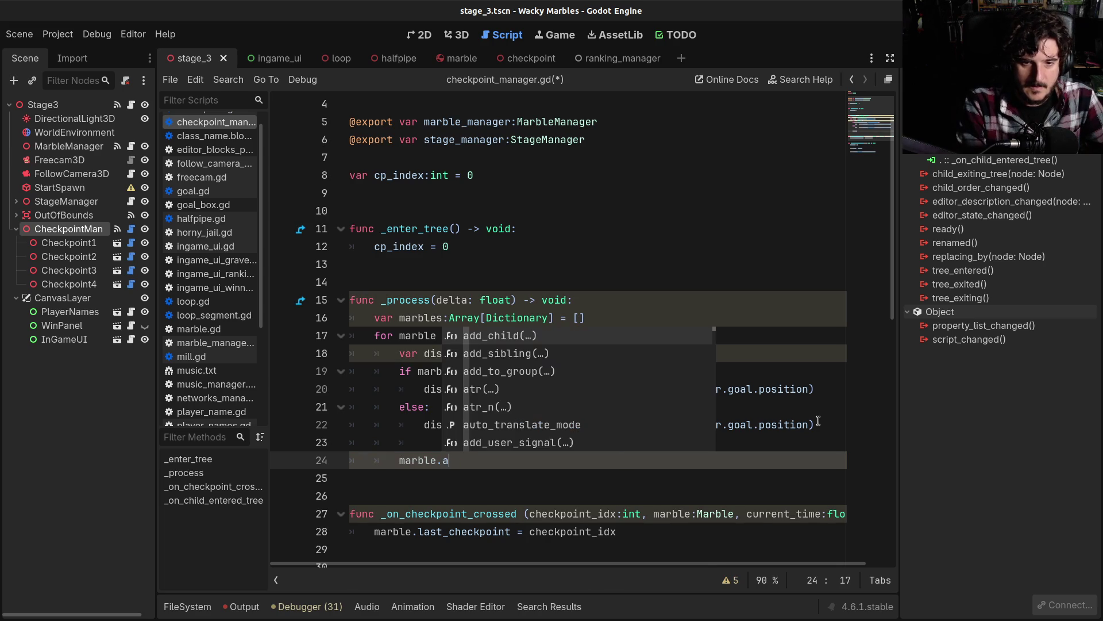
key("BackSpace")
type("pus")
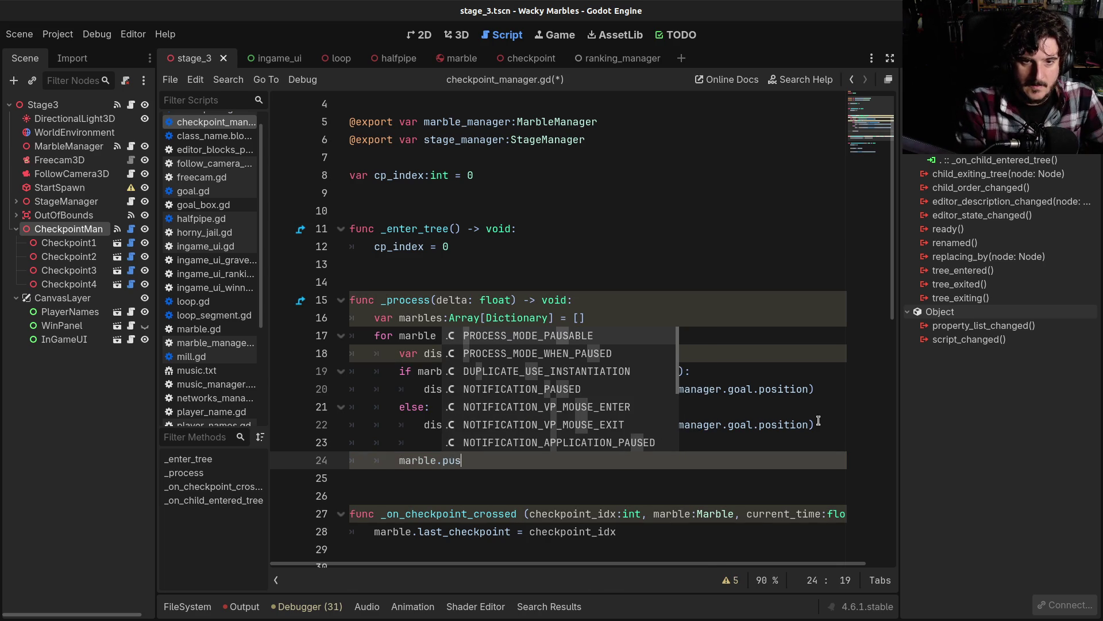
key("Left")
type("s")
key("End")
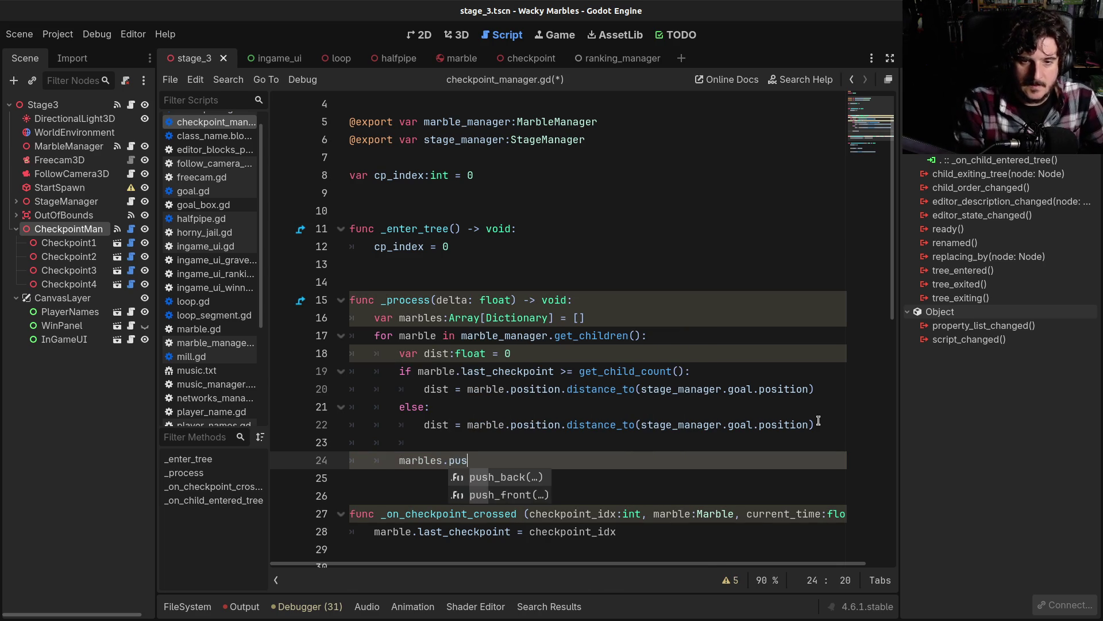
key("Return")
Step: Fill push_back with the dictionary {"marble": marble, "dist": dist}
type("{")
key("Return")
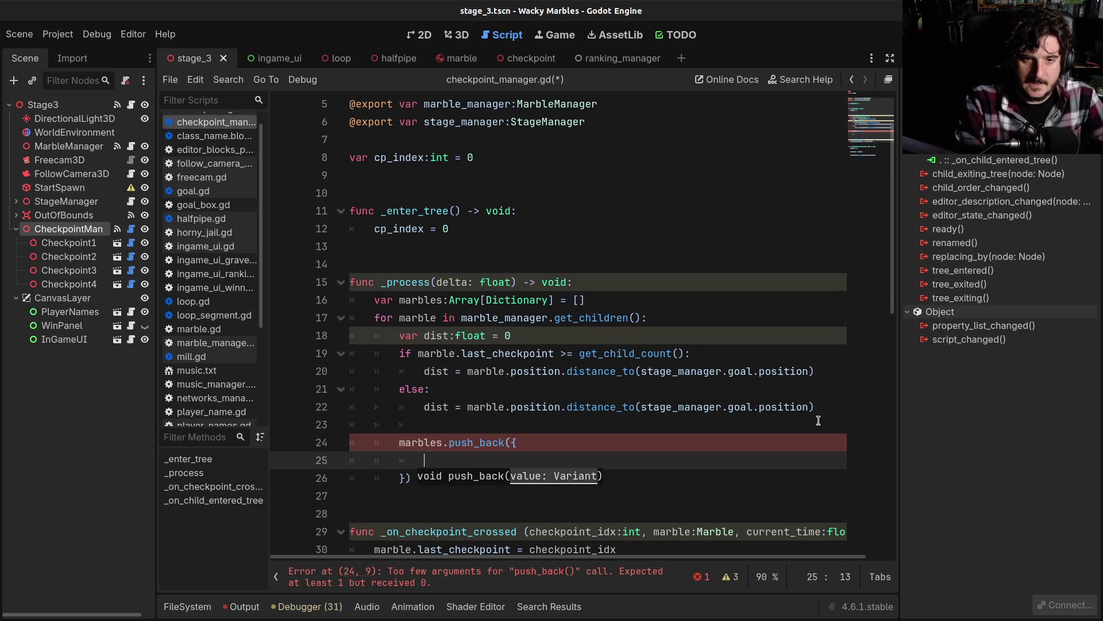
type("\"marble\"")
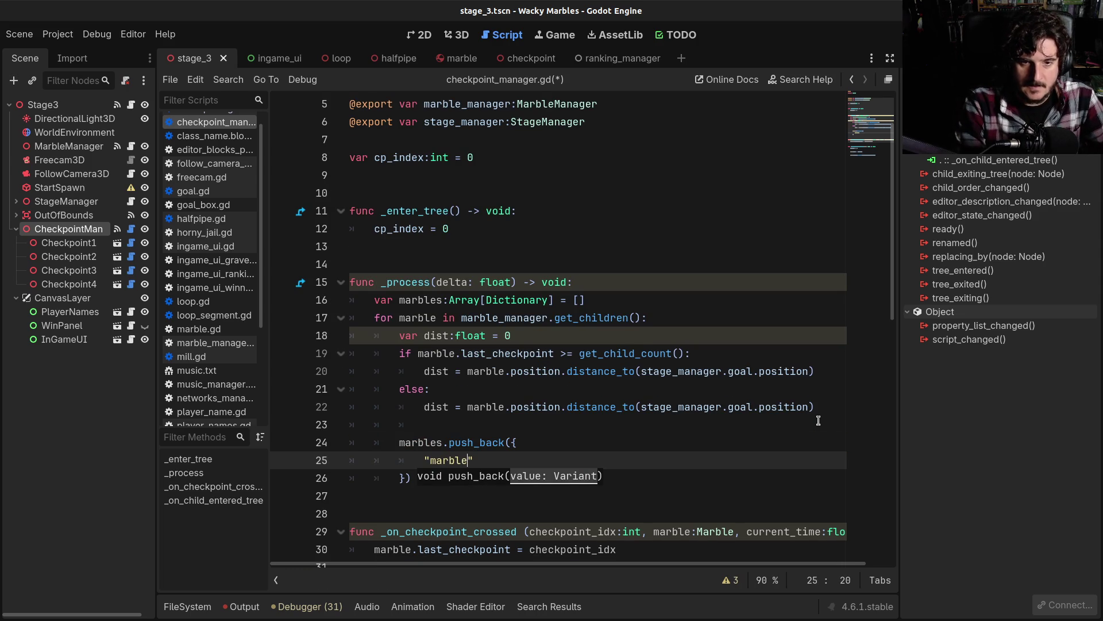
type(": marble,")
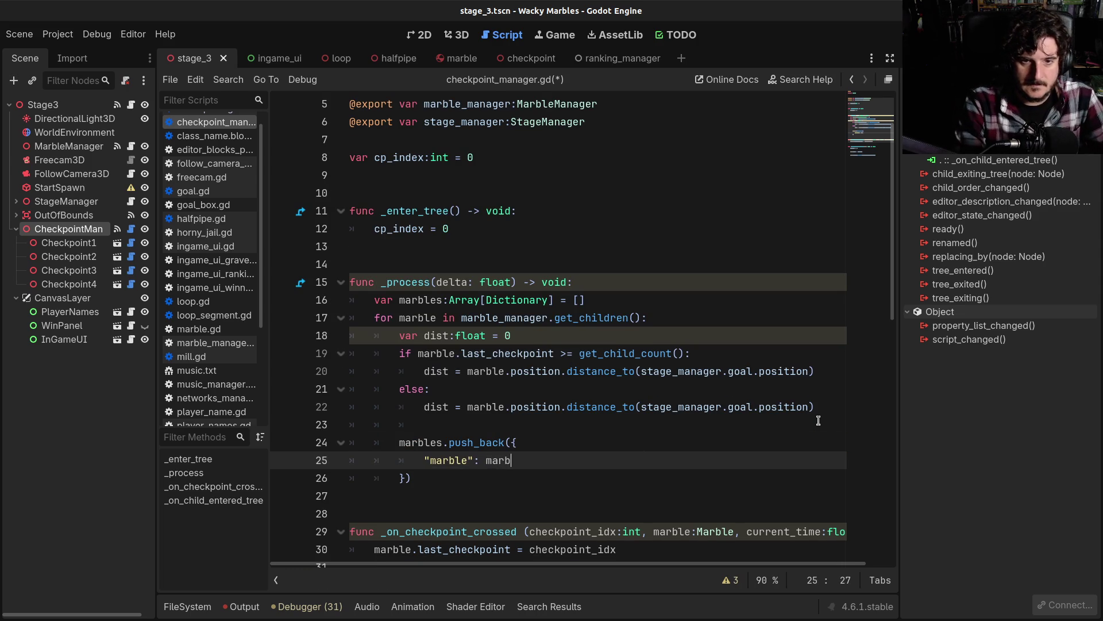
key("Return")
type("\"")
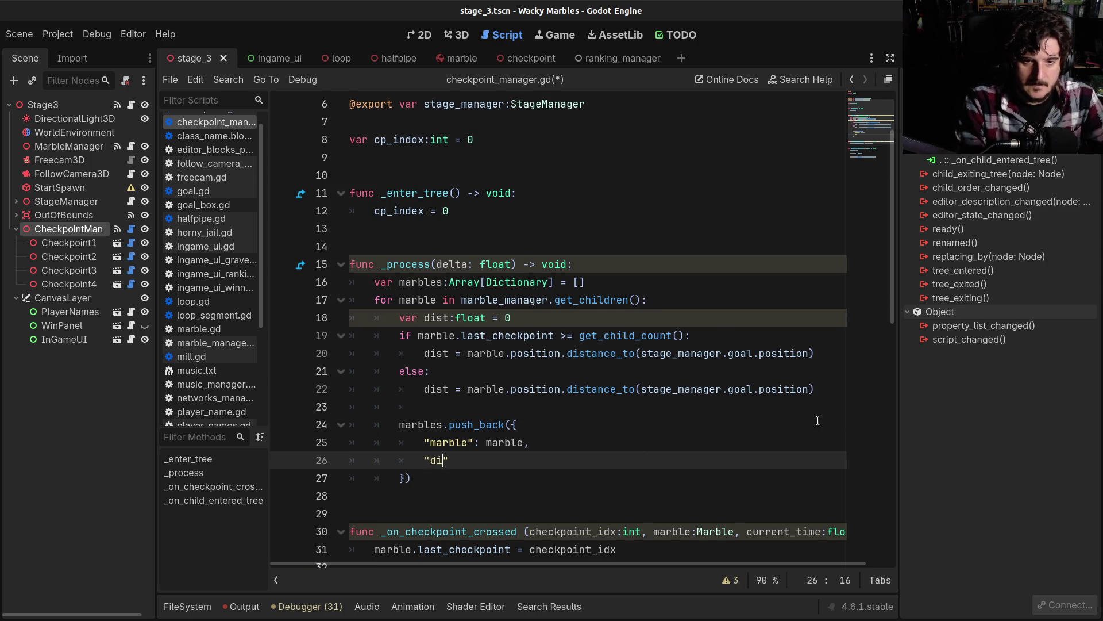
type("dist\": dist")
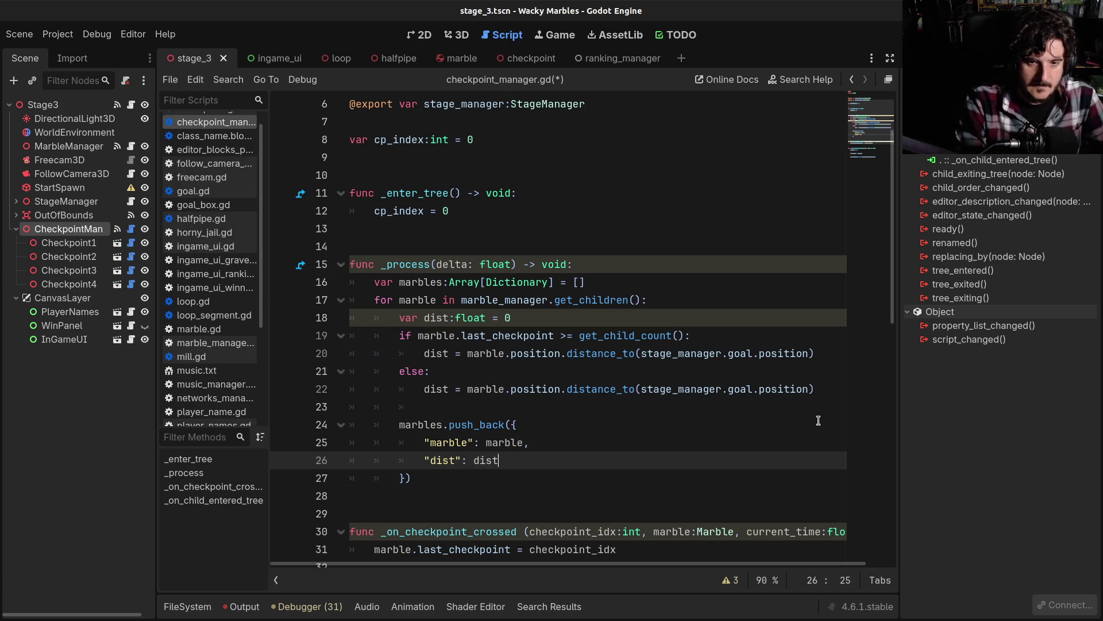
left_click(401, 440)
scroll(401, 440, "down", 2)
Step: Begin a marbles.sort_custom(func call below the push_back block
left_click(448, 426)
key("Return")
key("Return")
key("BackSpace")
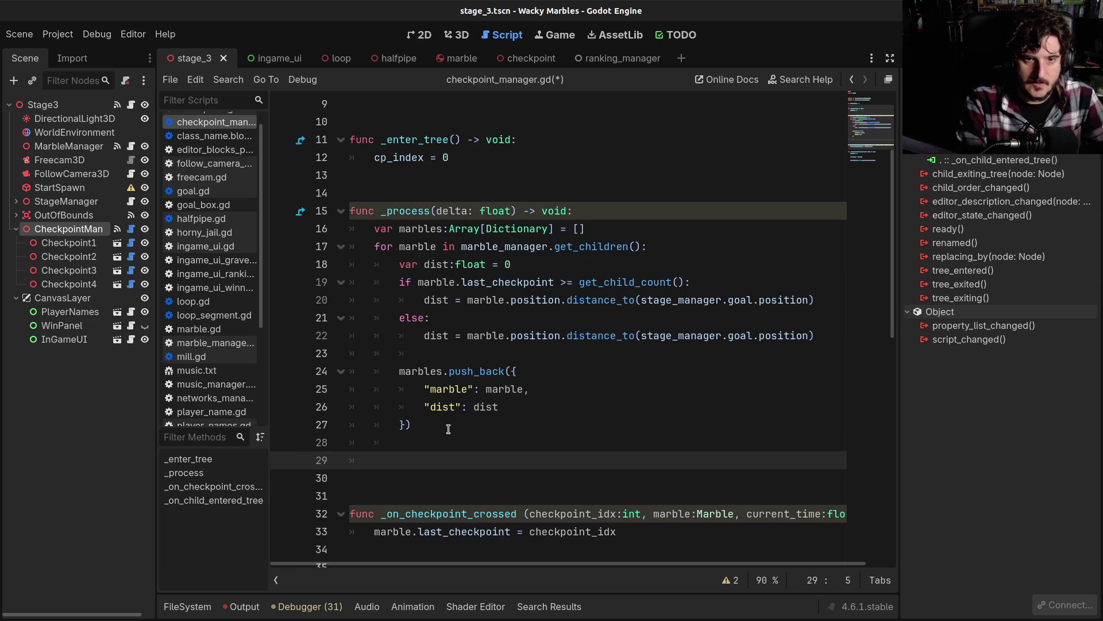
type("marbles.")
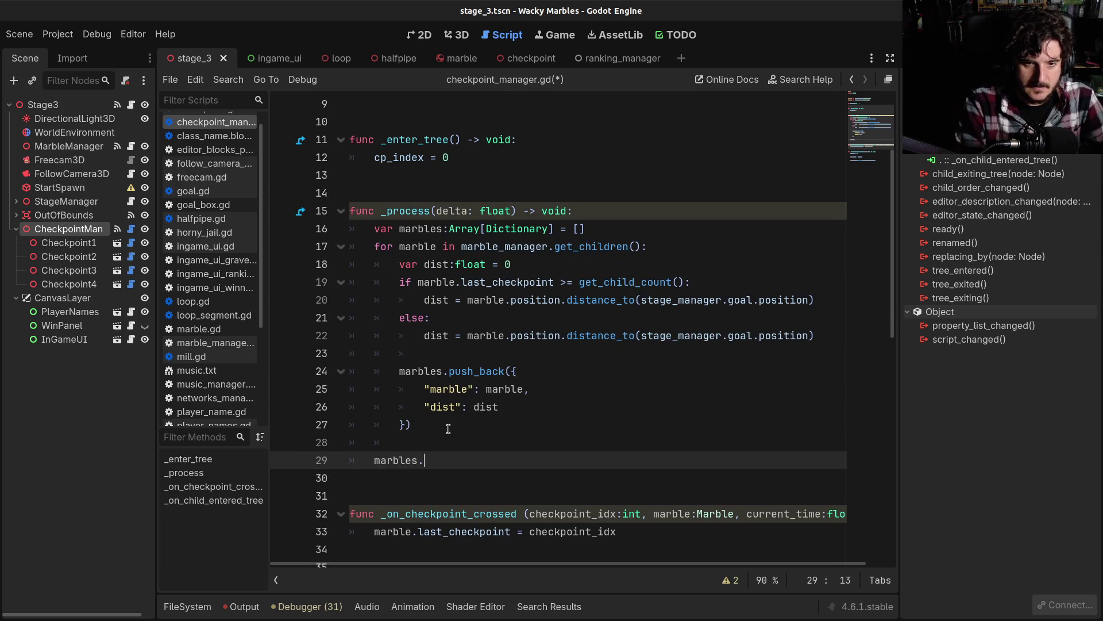
type("sort_")
key("Return")
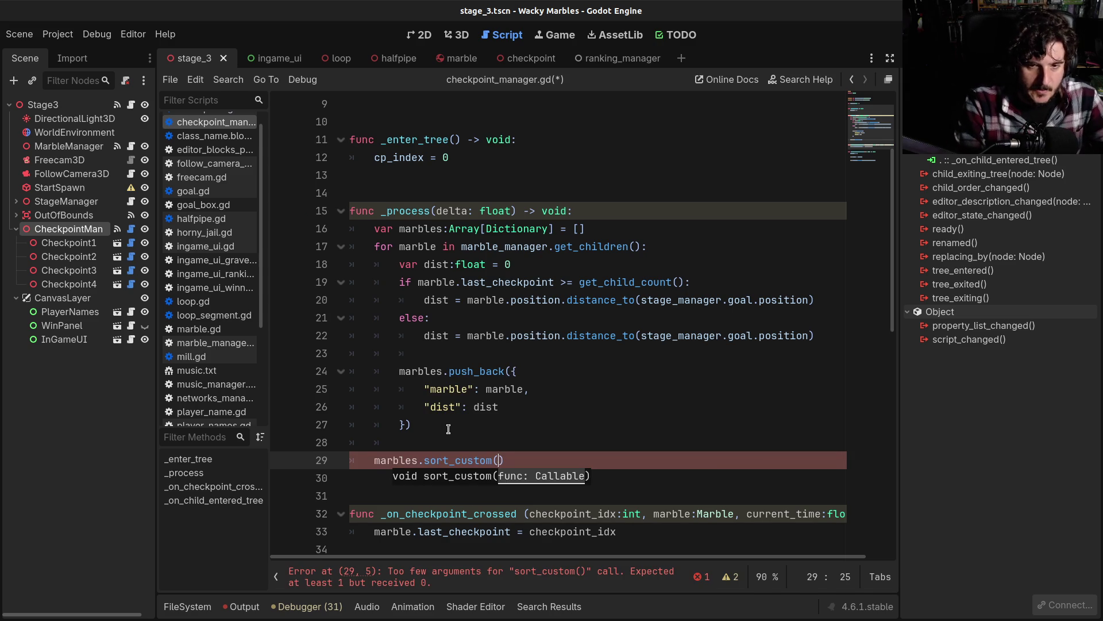
type("func")
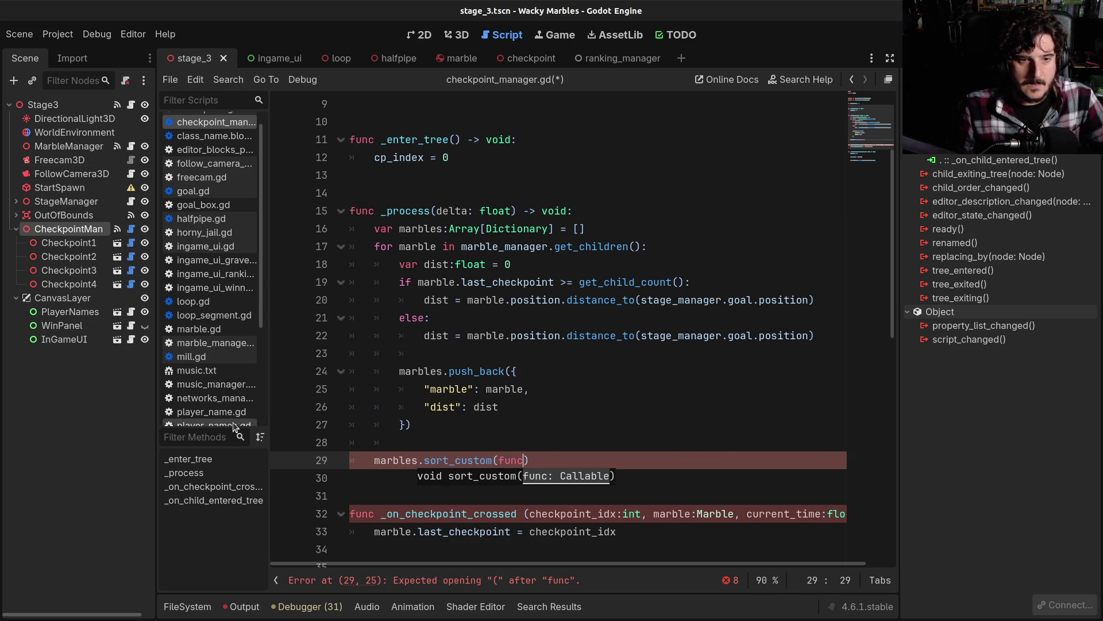
Step: Copy the descending-sort lambda example from the Array docs and return to checkpoint_manager.gd
left_click(851, 80)
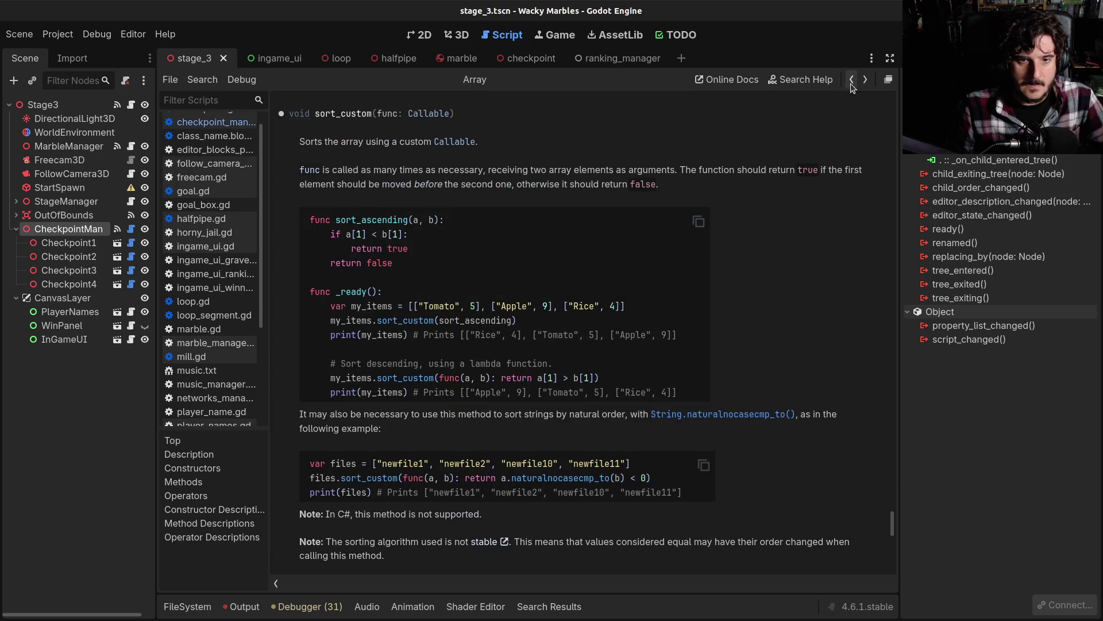
scroll(603, 294, "down", 2)
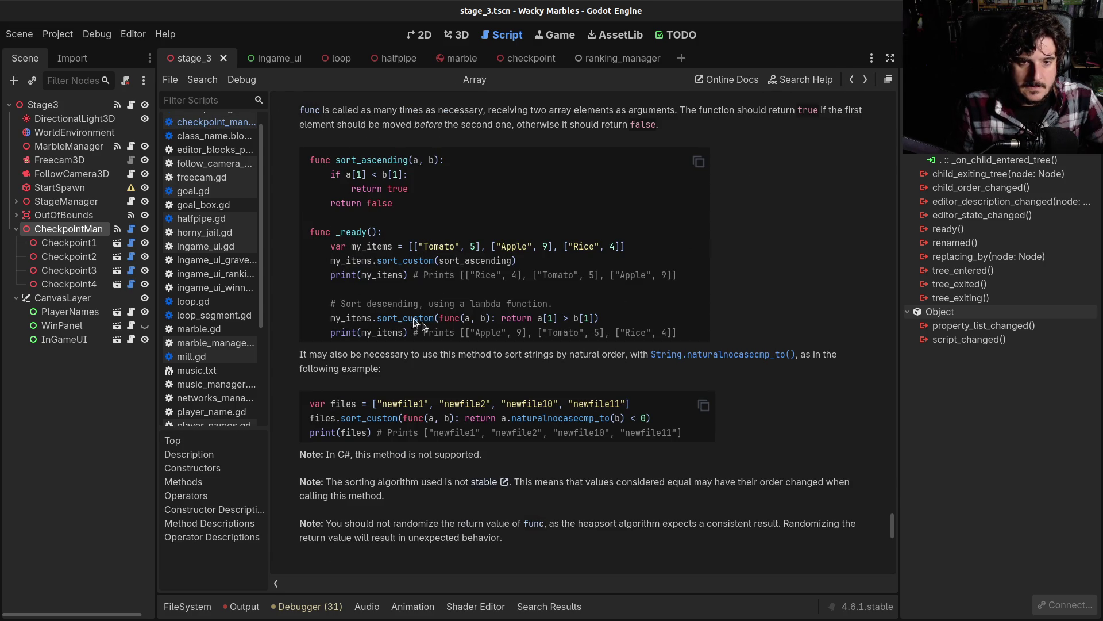
left_click_drag(330, 318, 656, 313)
key("ctrl+c")
left_click(861, 86)
left_click(863, 87)
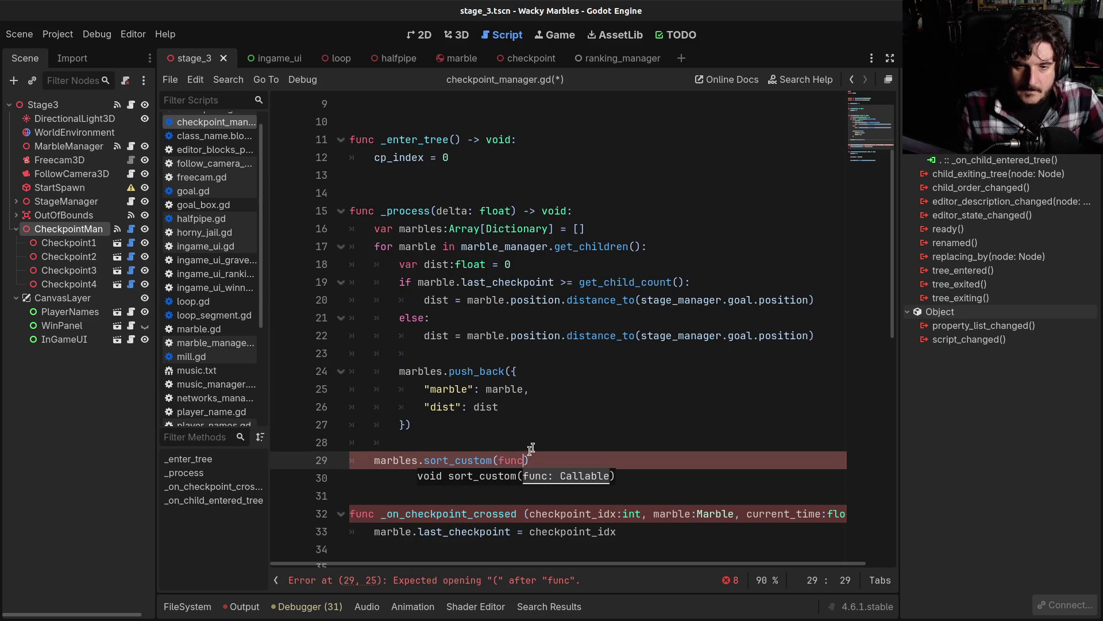
key("shift+Right")
key("shift+Right")
key("shift+Right")
Step: Paste the lambda into sort_custom, removing my_items and the leftover duplicate text
key("ctrl+v")
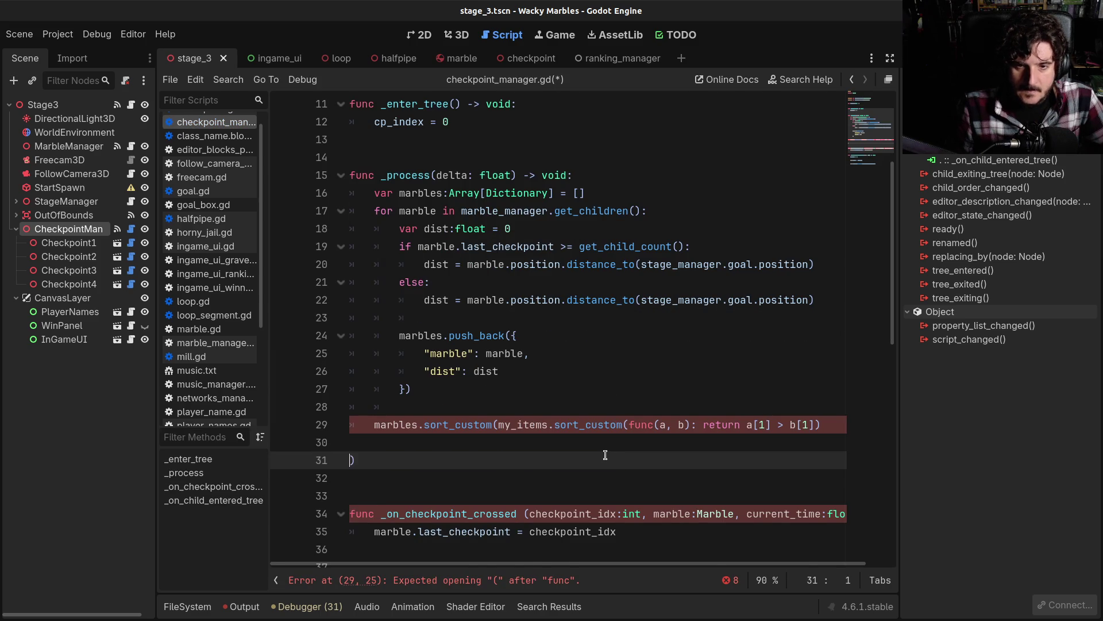
key("BackSpace")
key("BackSpace")
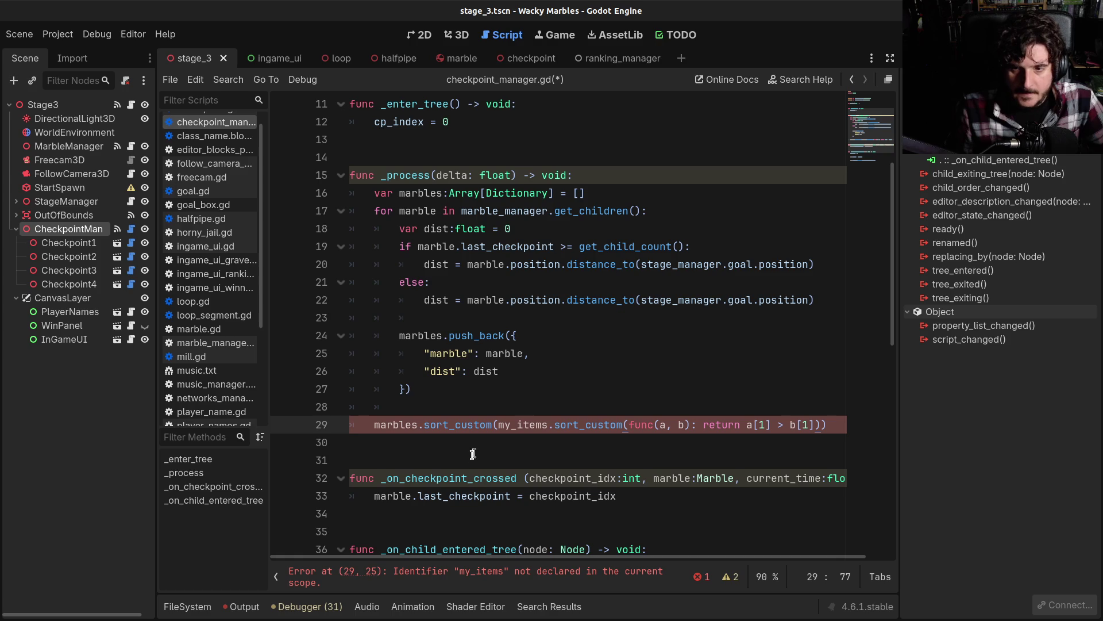
left_click(497, 424)
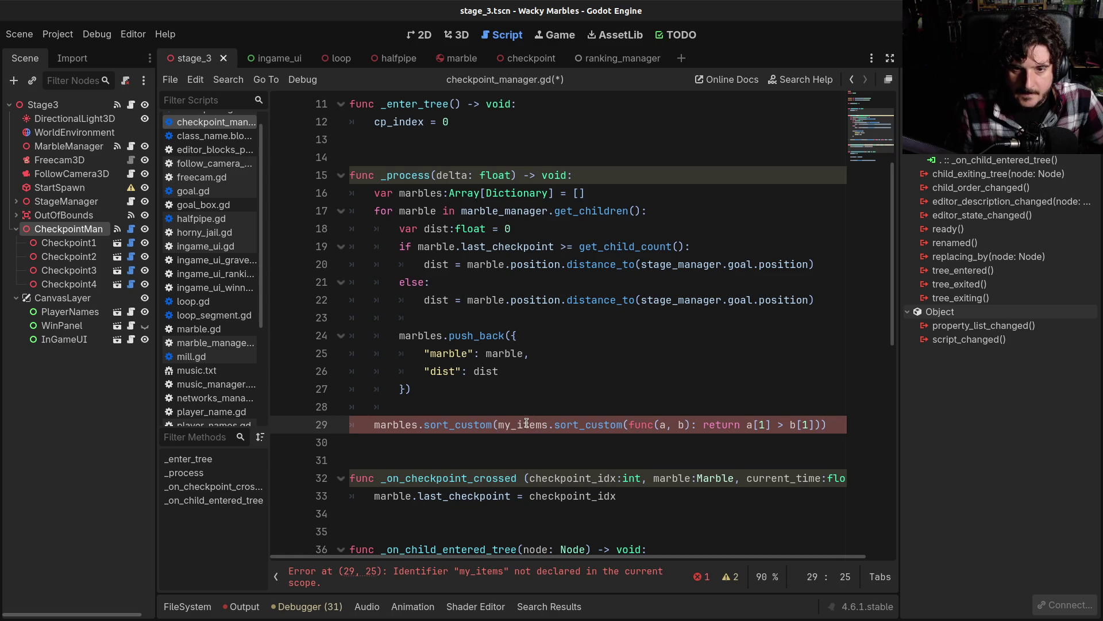
double_click(526, 423)
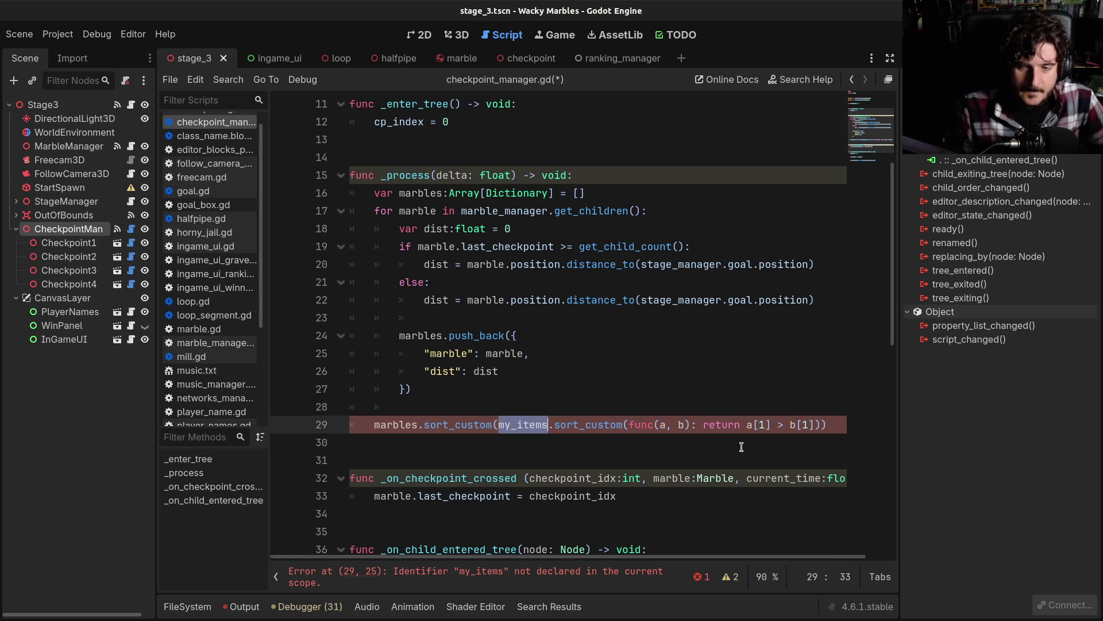
key("BackSpace")
key("Delete")
key("Delete")
key("Delete")
key("End")
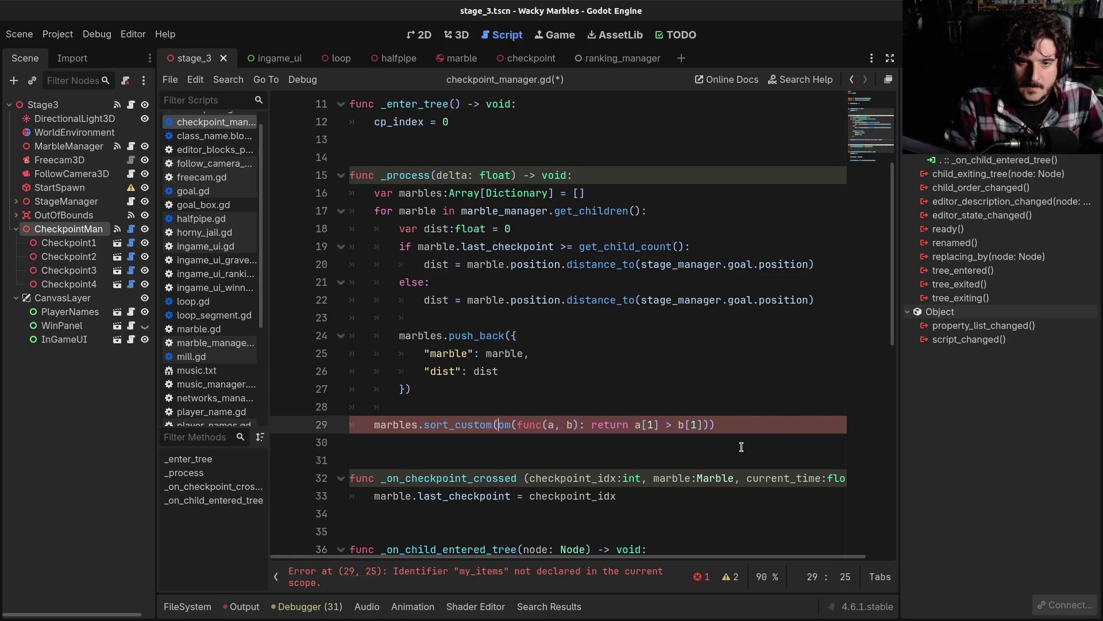
key("BackSpace")
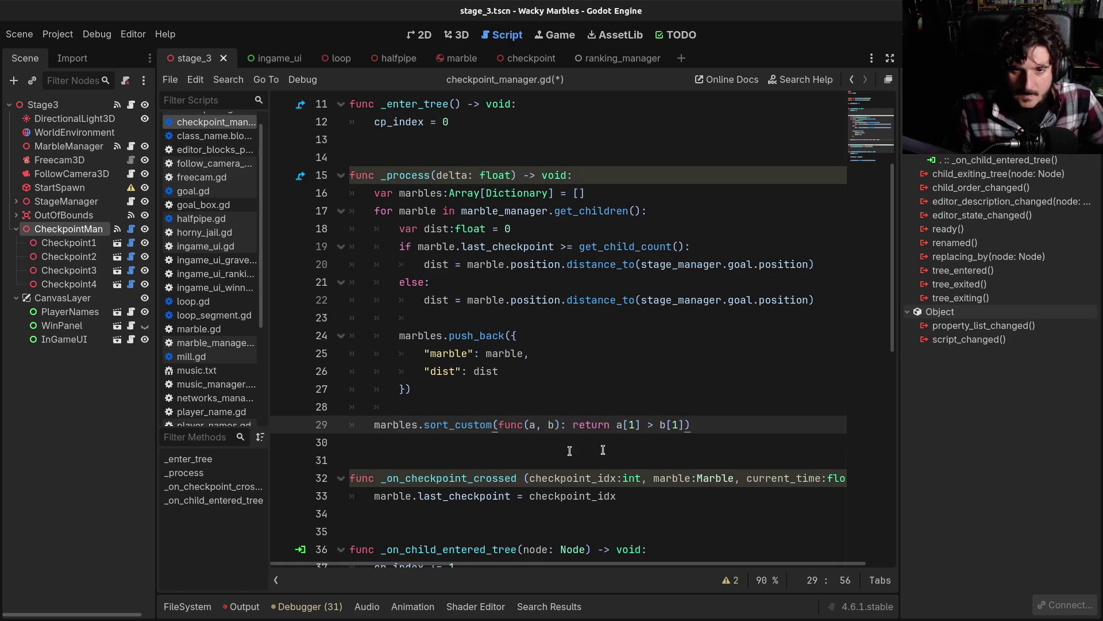
Step: Replace both [1] indexes with .dist so the lambda compares a.dist > b.dist
left_click(537, 424)
left_click(546, 424)
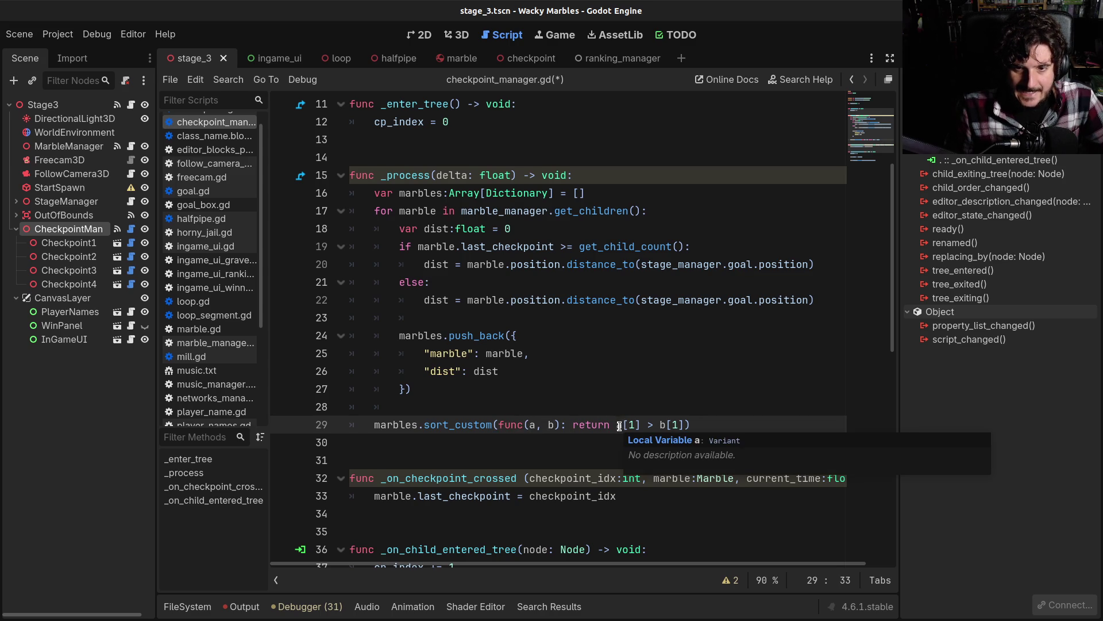
left_click_drag(623, 424, 639, 425)
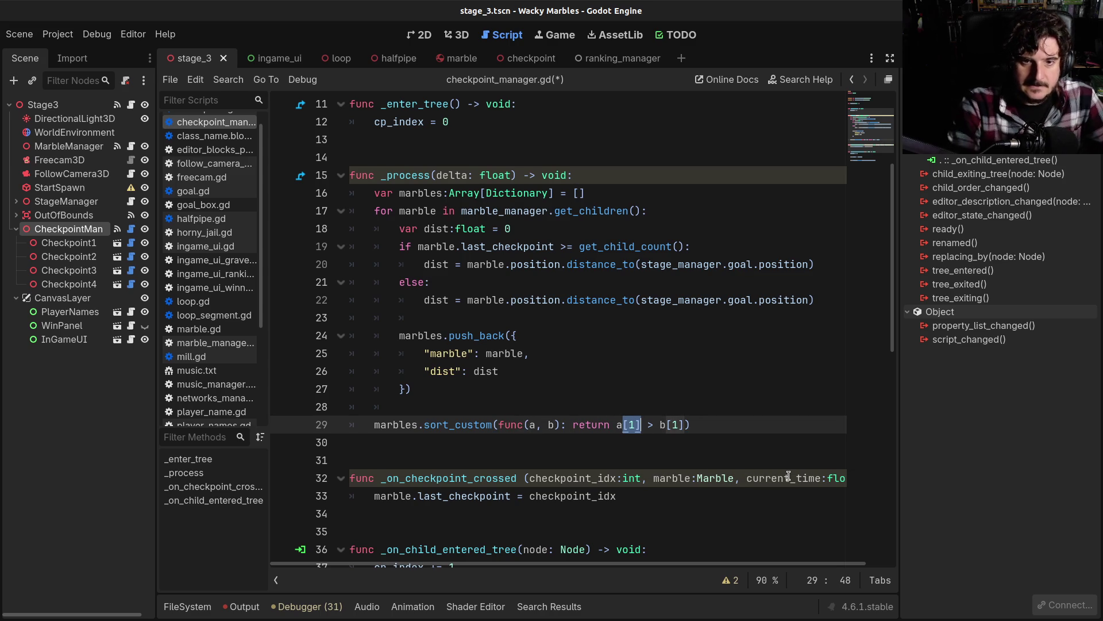
type(".dist")
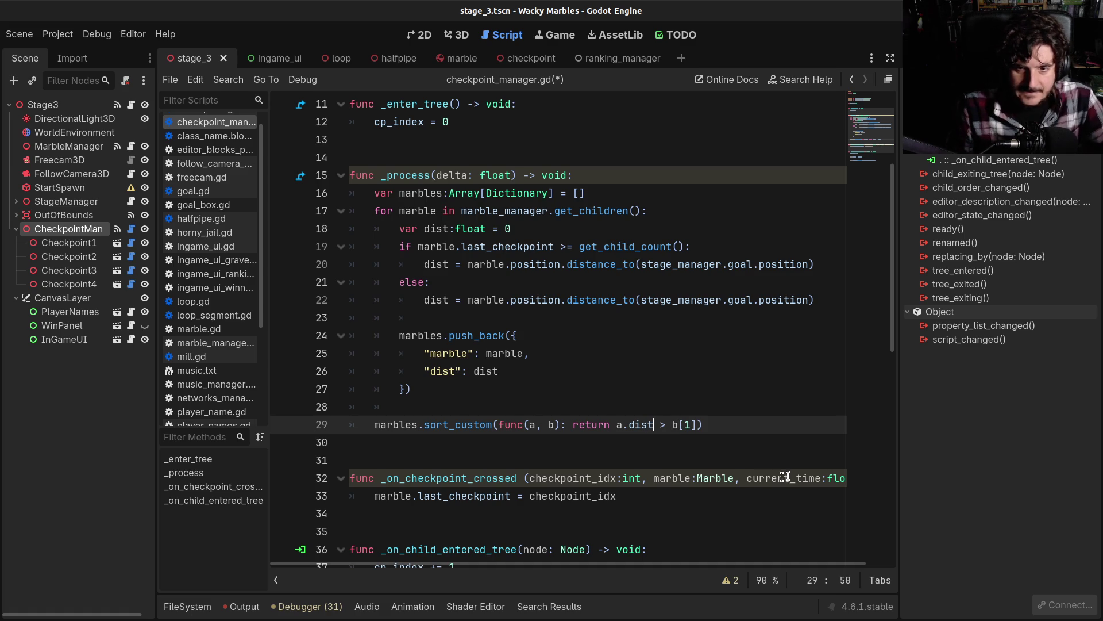
left_click_drag(678, 424, 696, 425)
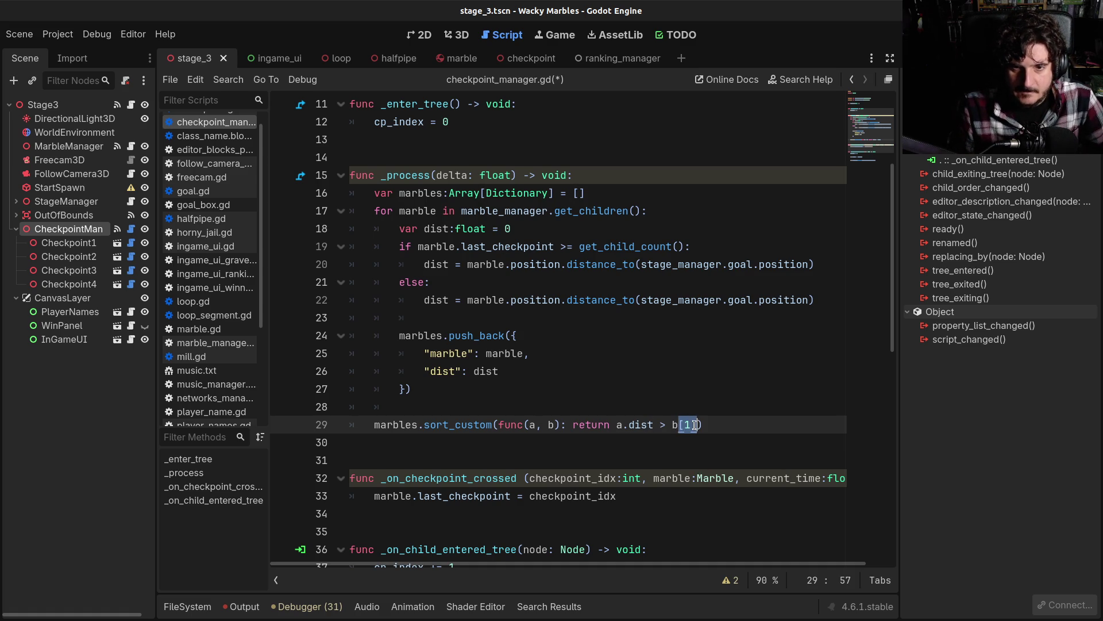
type(".ist")
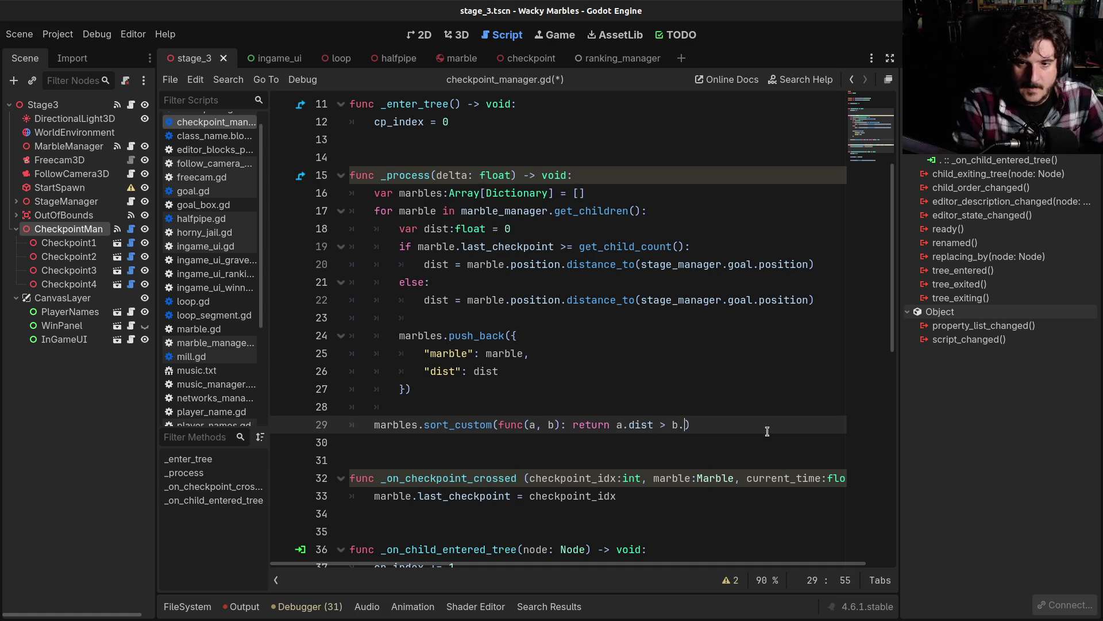
key("BackSpace")
key("BackSpace")
key("BackSpace")
type("dist")
Step: Add print(marbles) below the sort call and save the script
key("End")
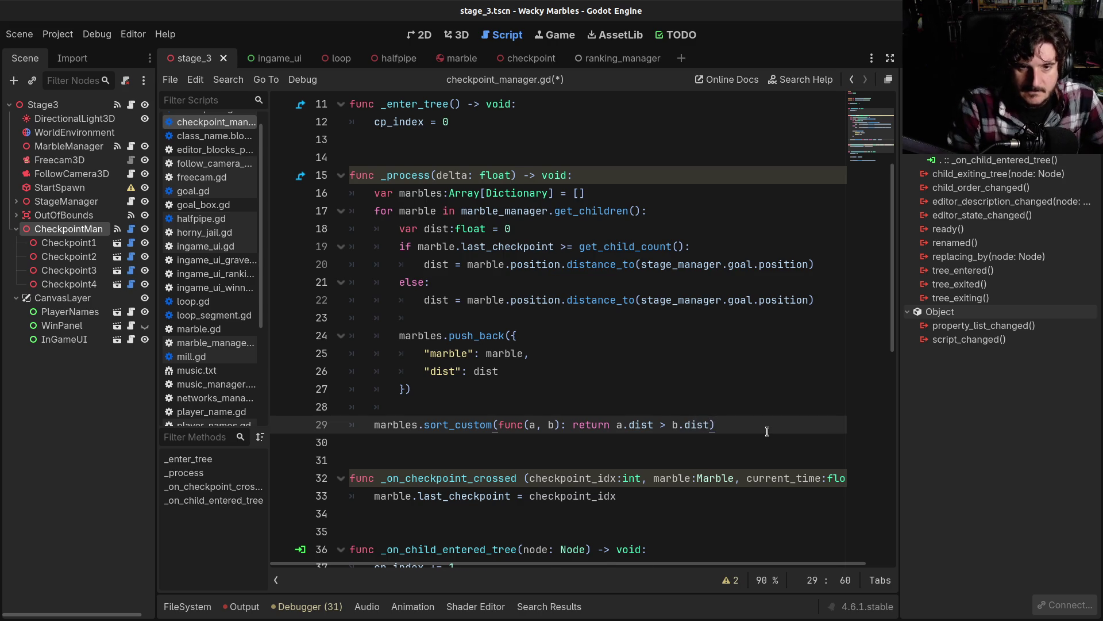
key("Return")
key("Return")
type("print(")
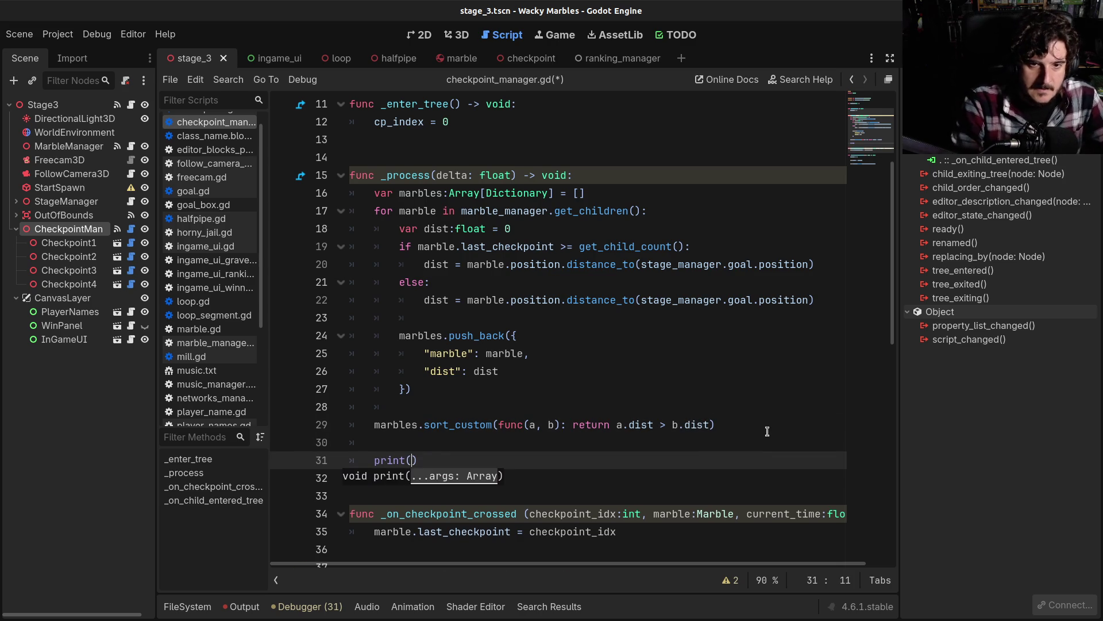
type("marble")
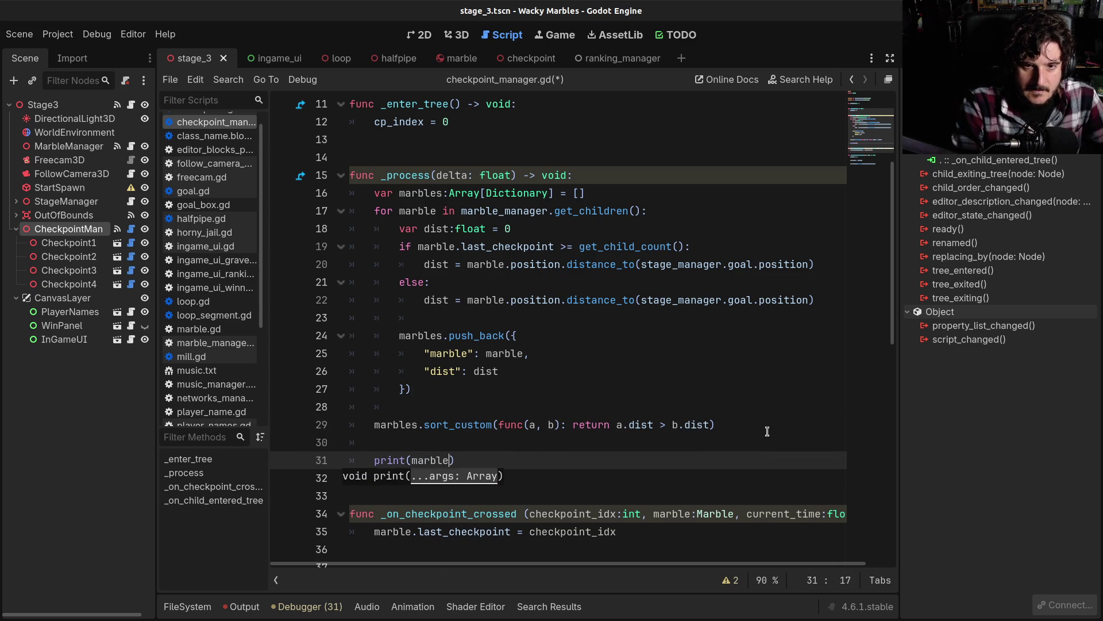
key("Return")
key("ctrl+s")
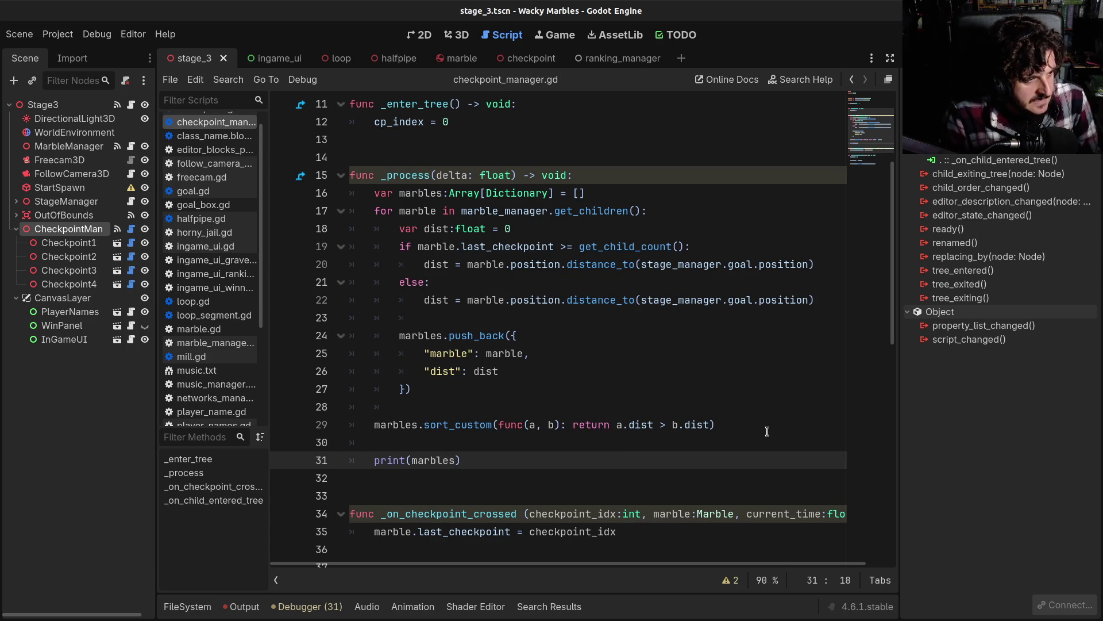
Step: Highlight the sort lambda and the loop body to review the new code
left_click_drag(493, 424, 678, 420)
left_click(678, 422)
left_click_drag(443, 211, 455, 388)
left_click(455, 389)
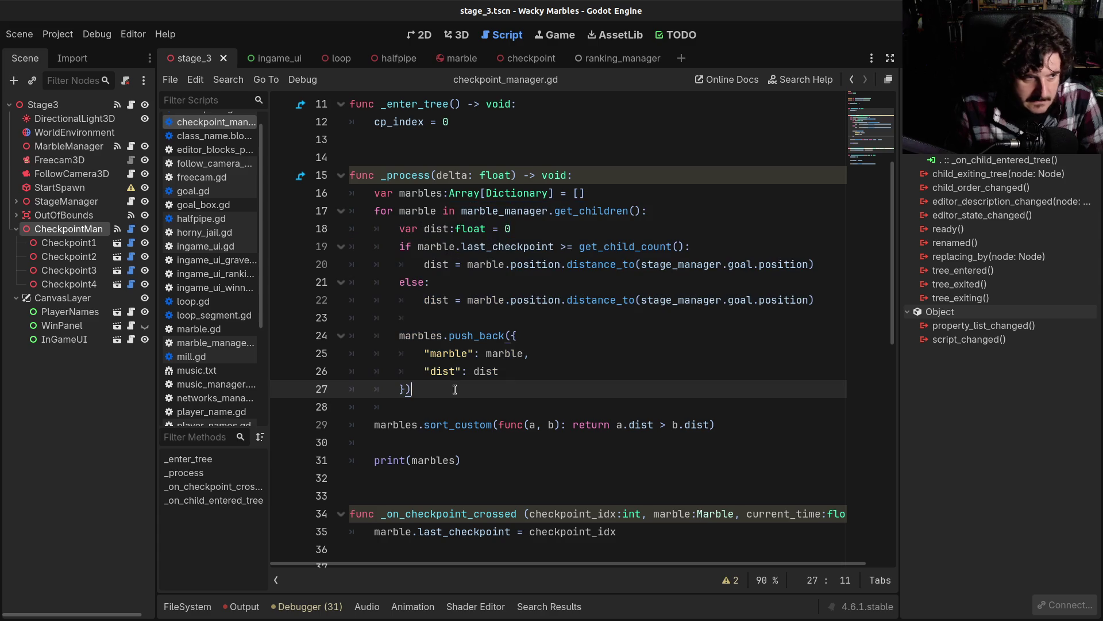
left_click(468, 412)
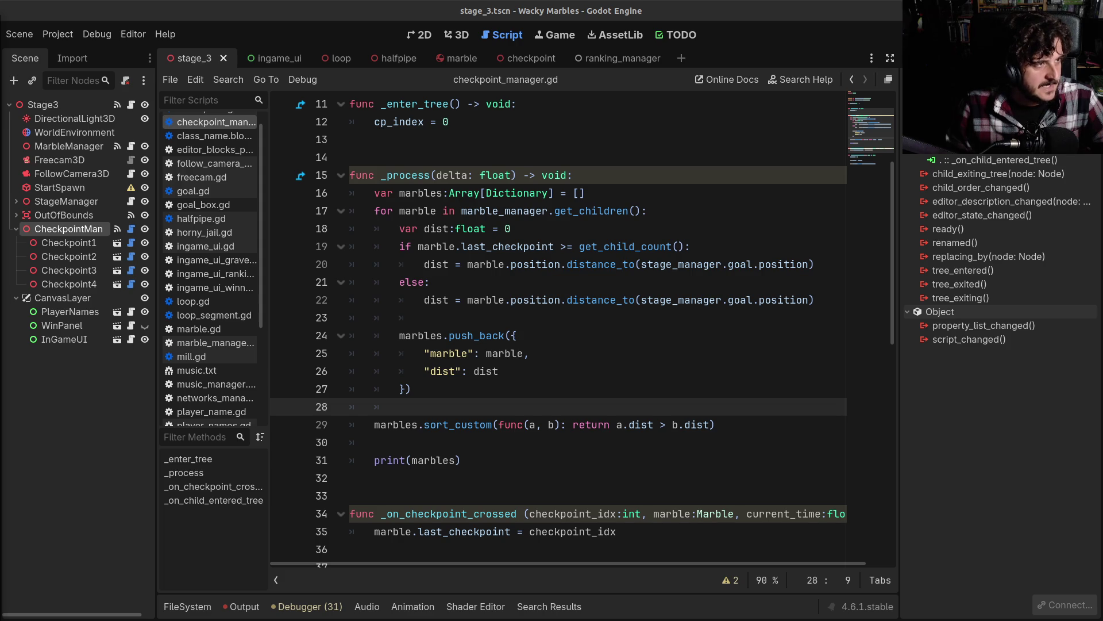
Step: Review the _process code, highlighting the distance_to call on line 22
left_click(653, 311)
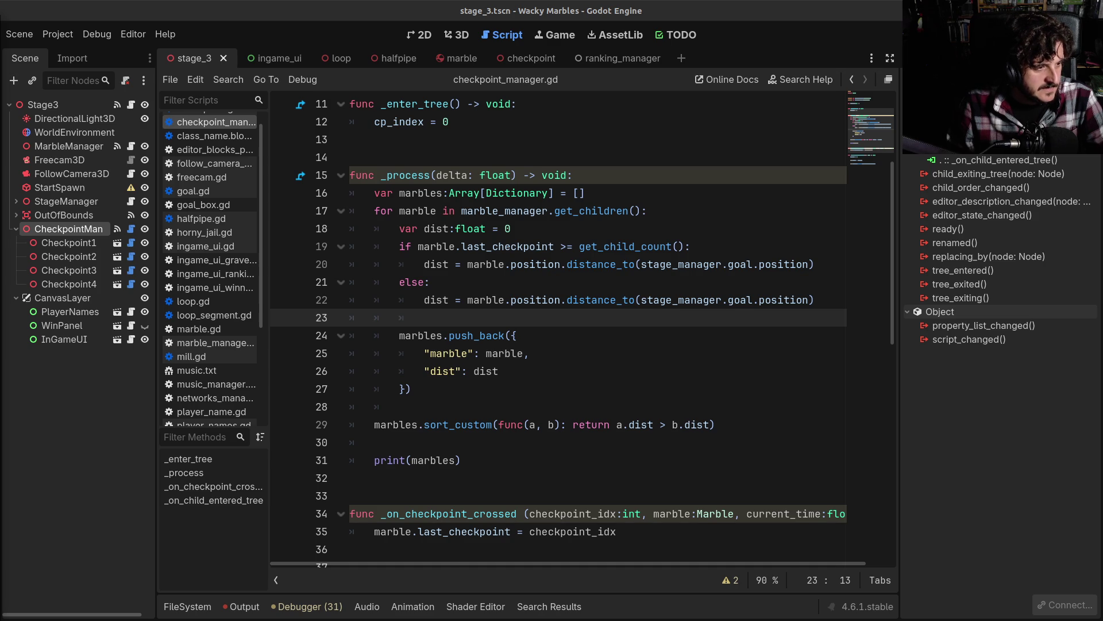
left_click(726, 386)
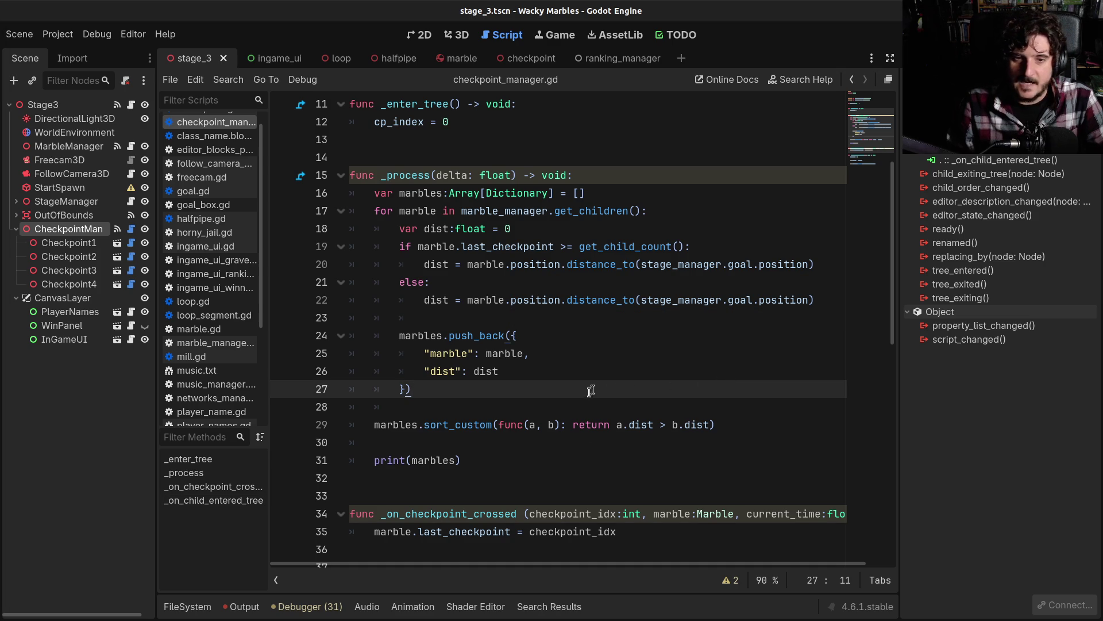
scroll(572, 407, "down", 1)
left_click(487, 406)
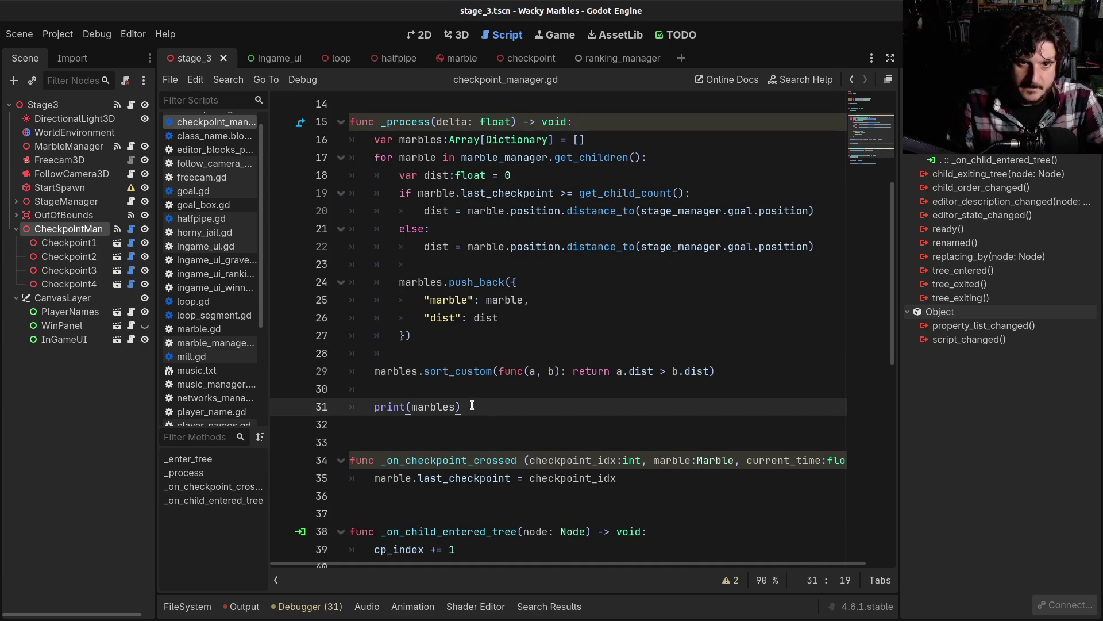
scroll(504, 423, "up", 2)
left_click_drag(445, 251, 471, 477)
left_click(470, 477)
scroll(470, 478, "down", 2)
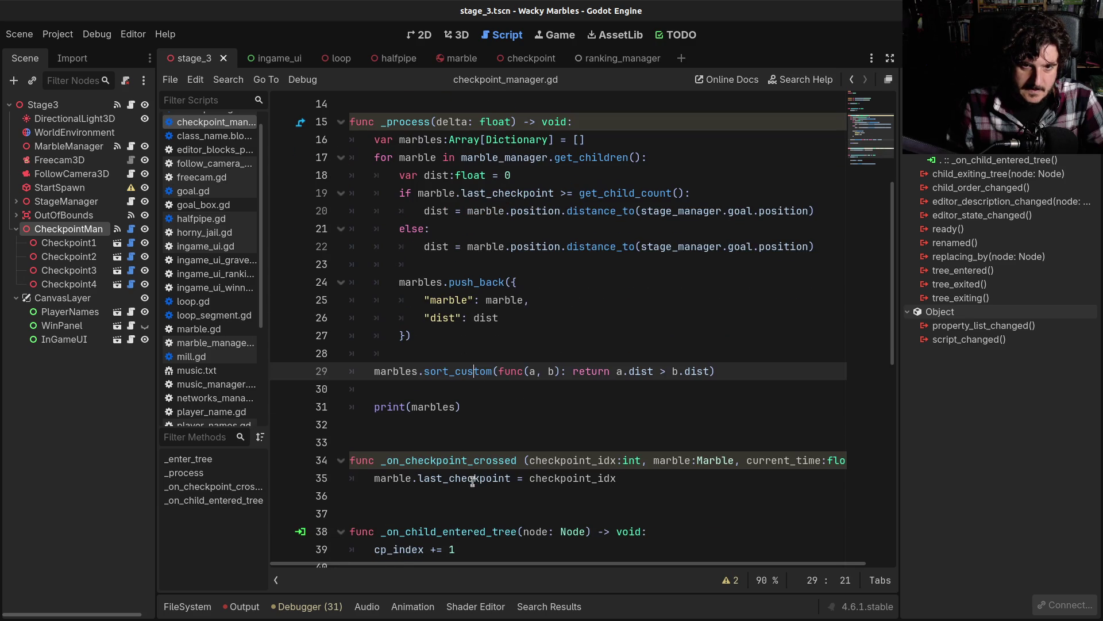
left_click(472, 419)
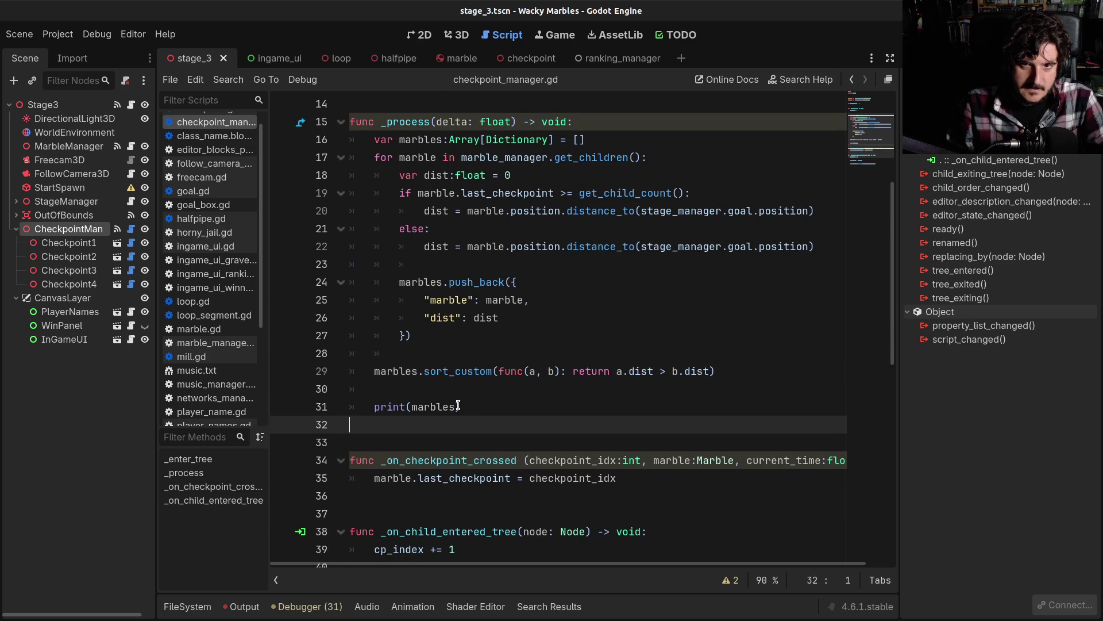
scroll(458, 406, "up", 2)
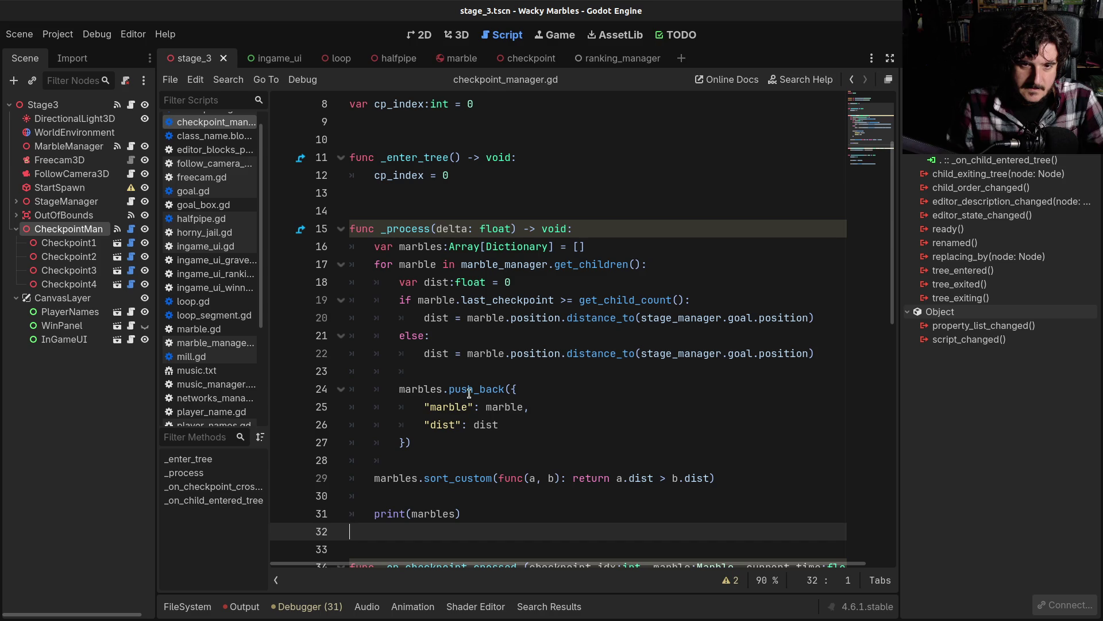
left_click_drag(542, 354, 627, 353)
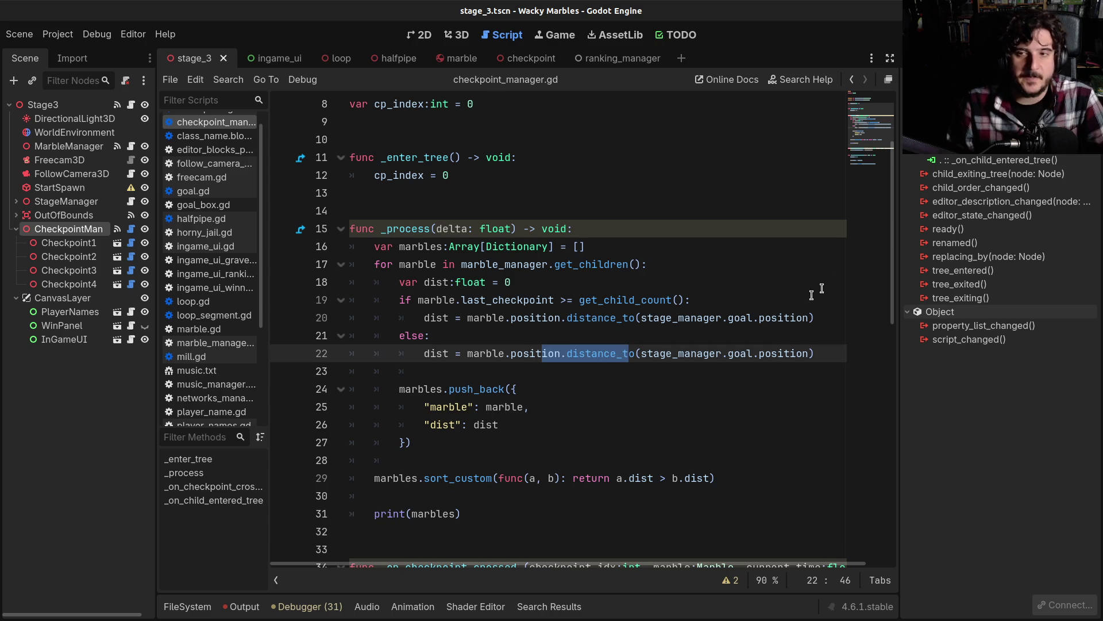
Step: Switch to distraction-free mode so the code fills the window
left_click(892, 61)
left_click(581, 353)
scroll(580, 353, "down", 1)
Step: Replace stage_manager.goal on line 22 with get_children() via autocomplete
left_click(486, 300)
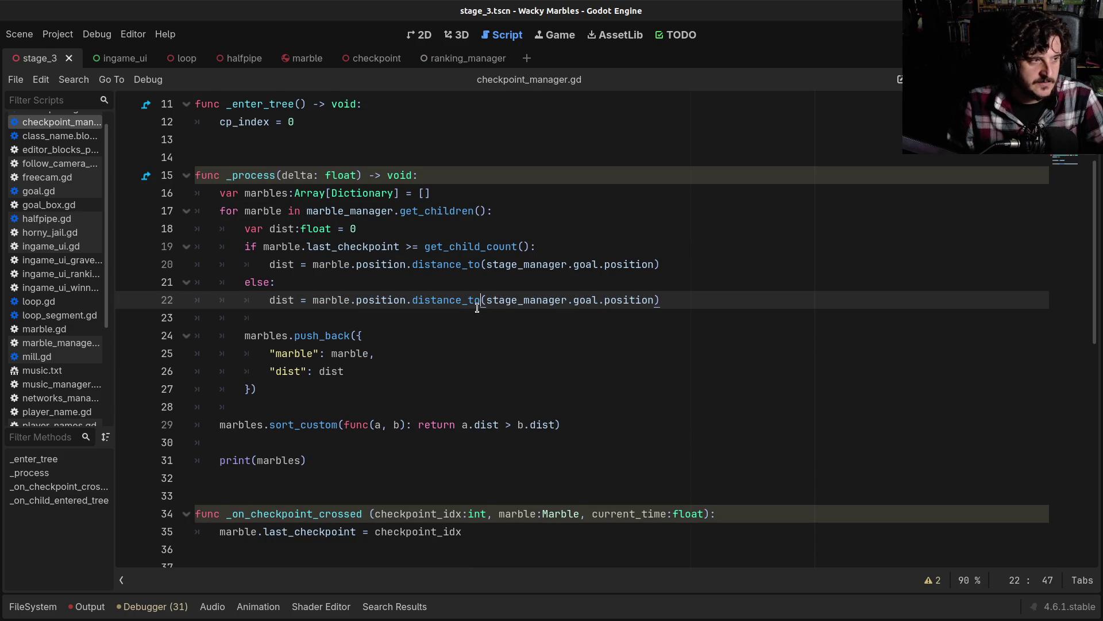
left_click(549, 300)
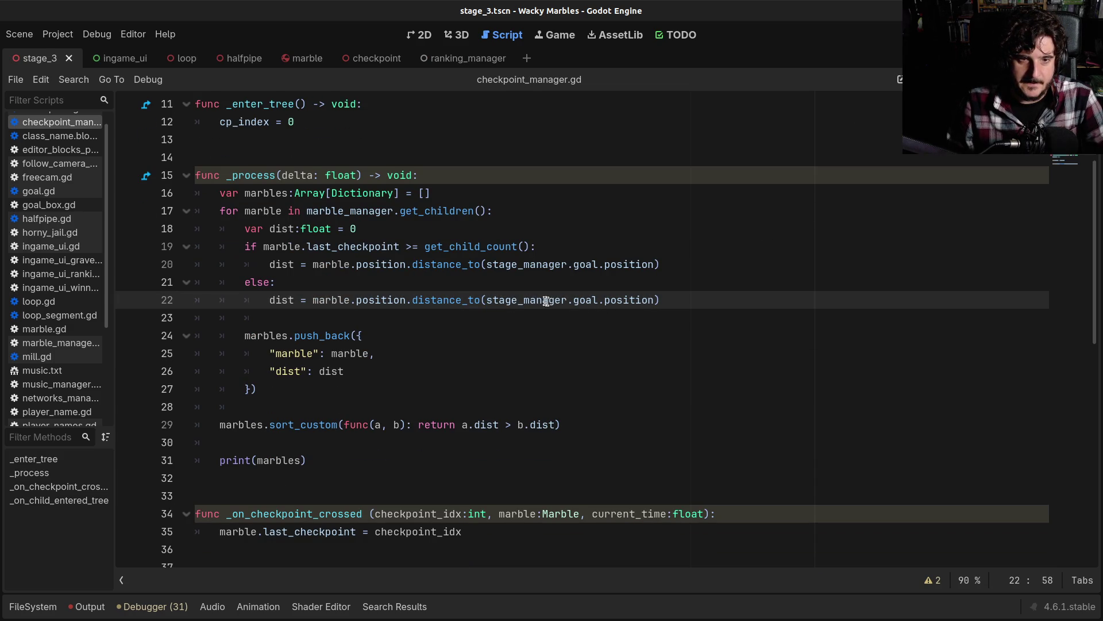
left_click_drag(488, 300, 658, 300)
mouse_move(658, 300)
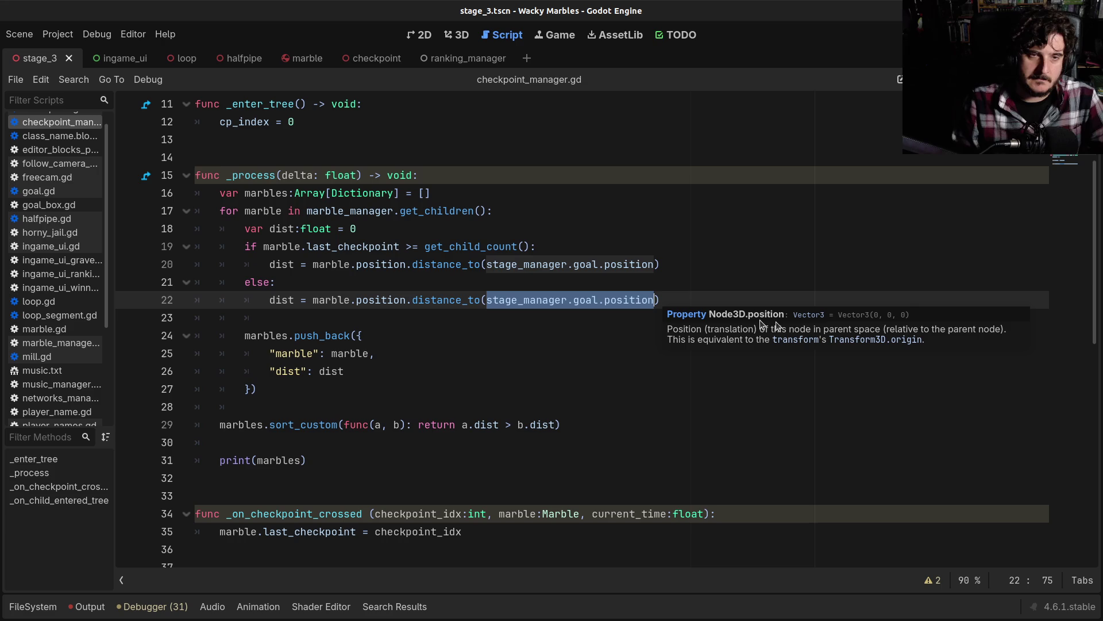
key("Escape")
scroll(560, 332, "up", 3)
scroll(559, 332, "up", 1)
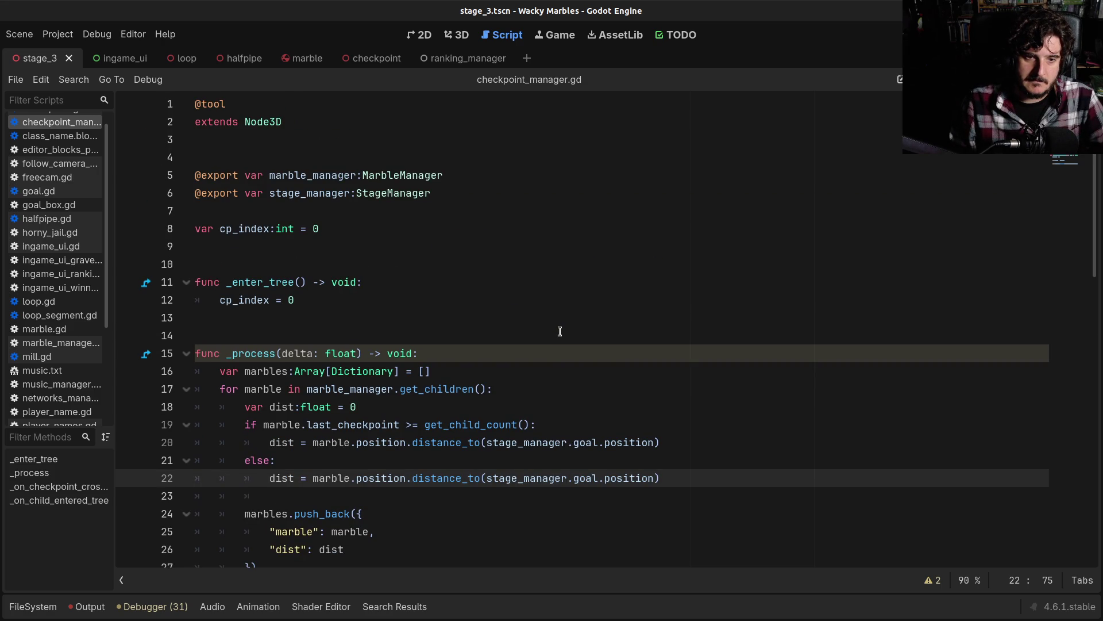
double_click(305, 176)
left_click(325, 194)
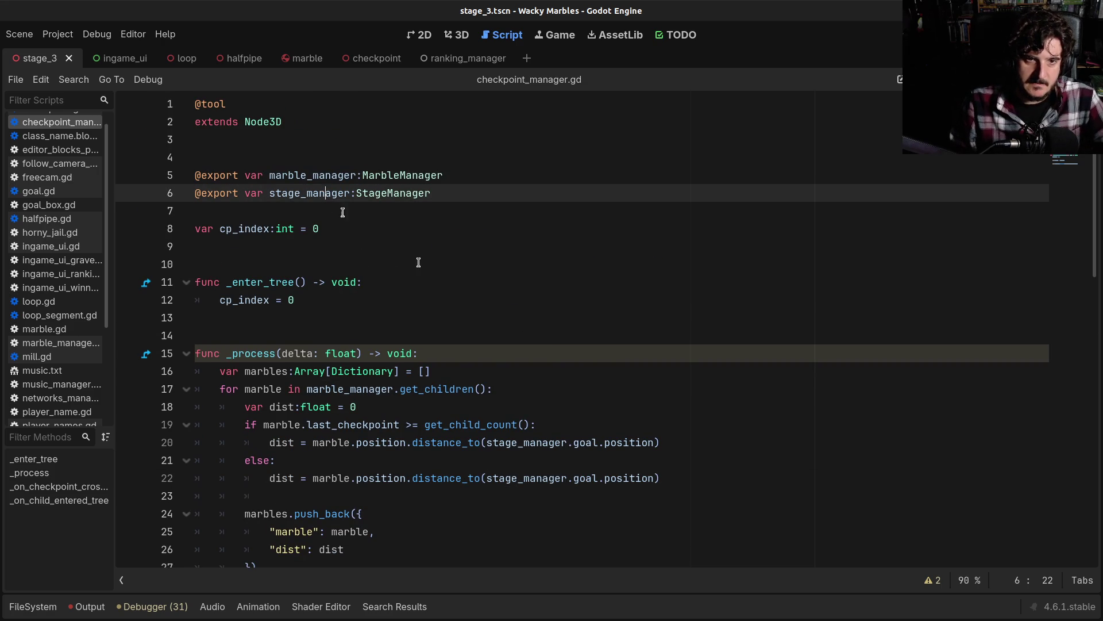
left_click_drag(488, 481, 598, 479)
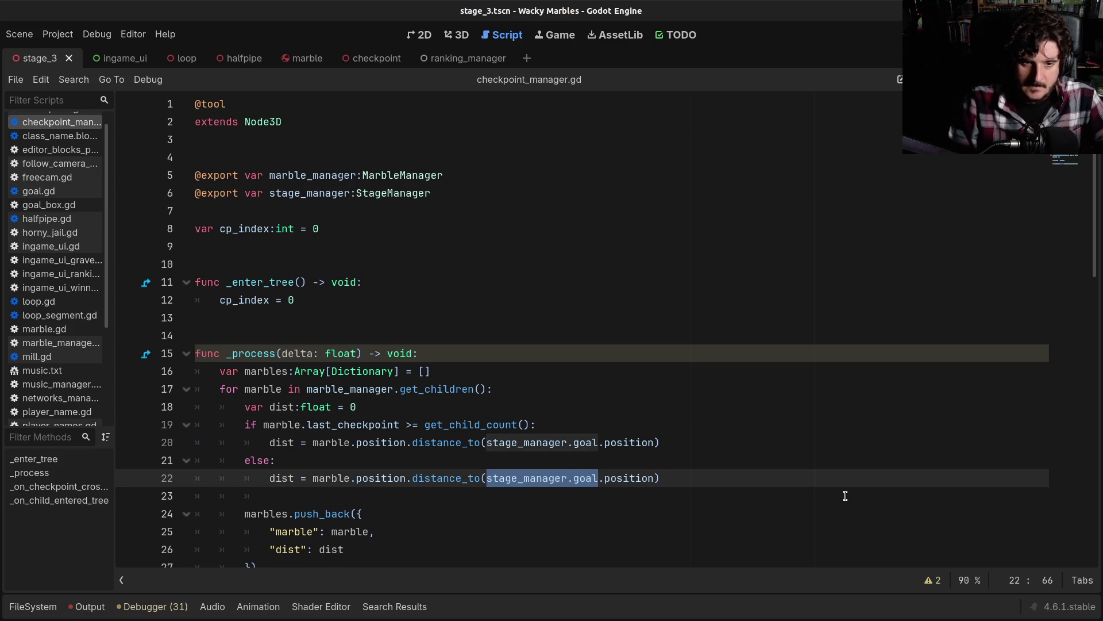
type("get_c")
key("Down")
key("Return")
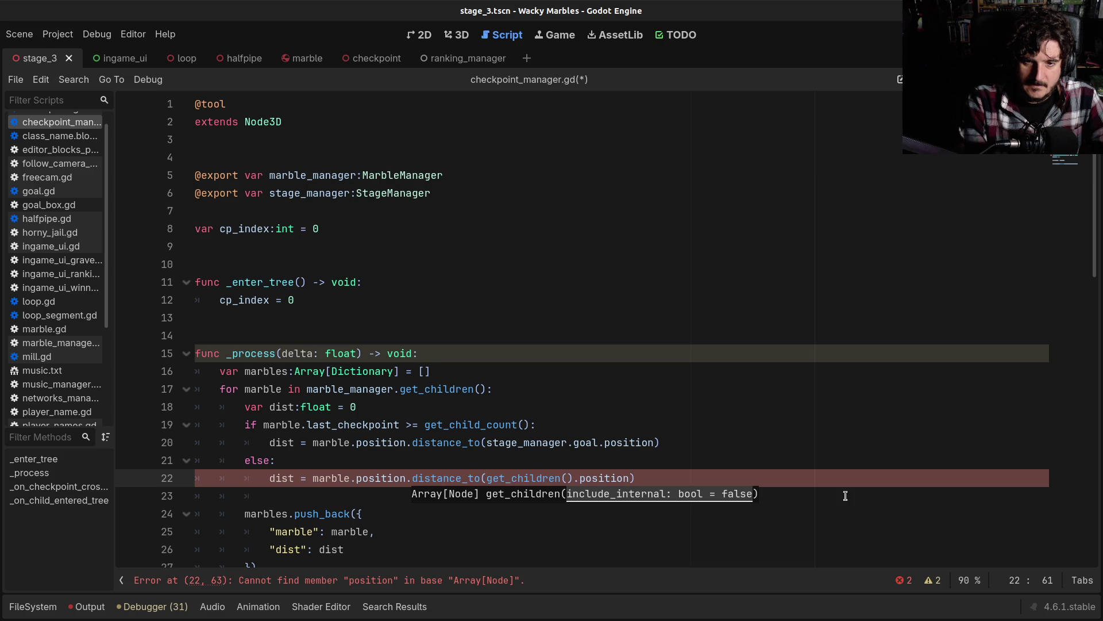
Step: Index get_children() with [marble.last_checkpoint] by pasting the names, then save
key("Right")
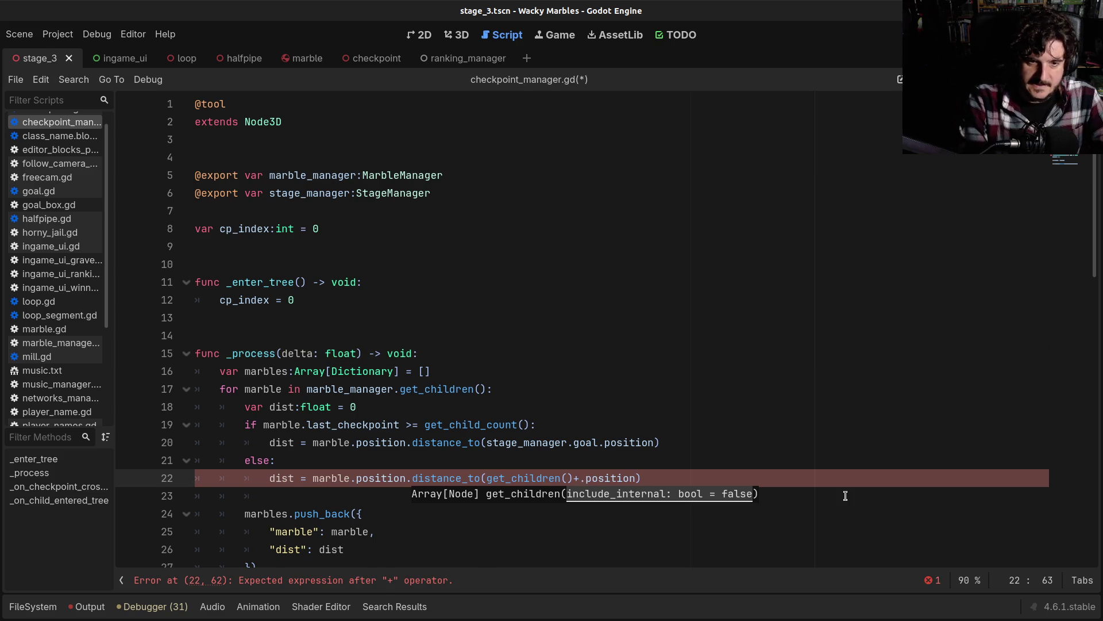
type("[")
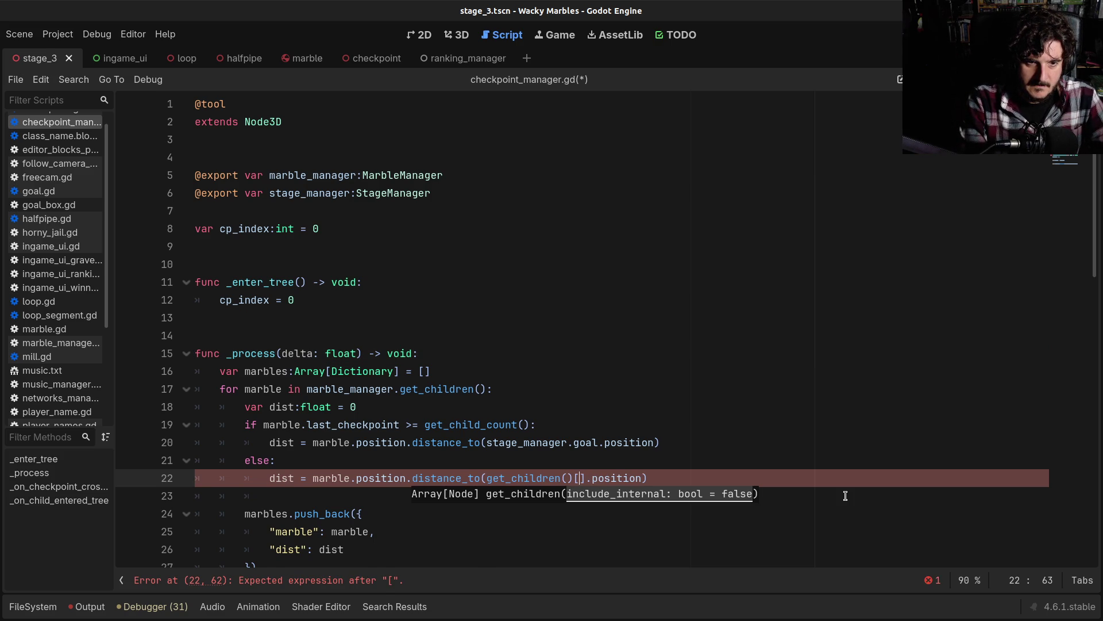
type("marbl")
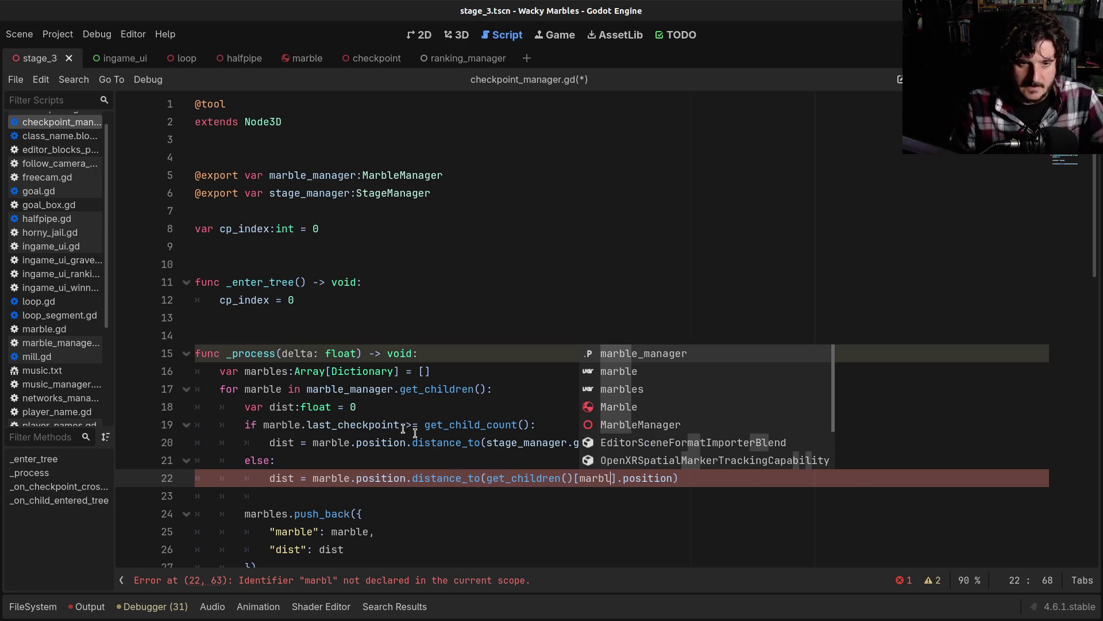
double_click(366, 424)
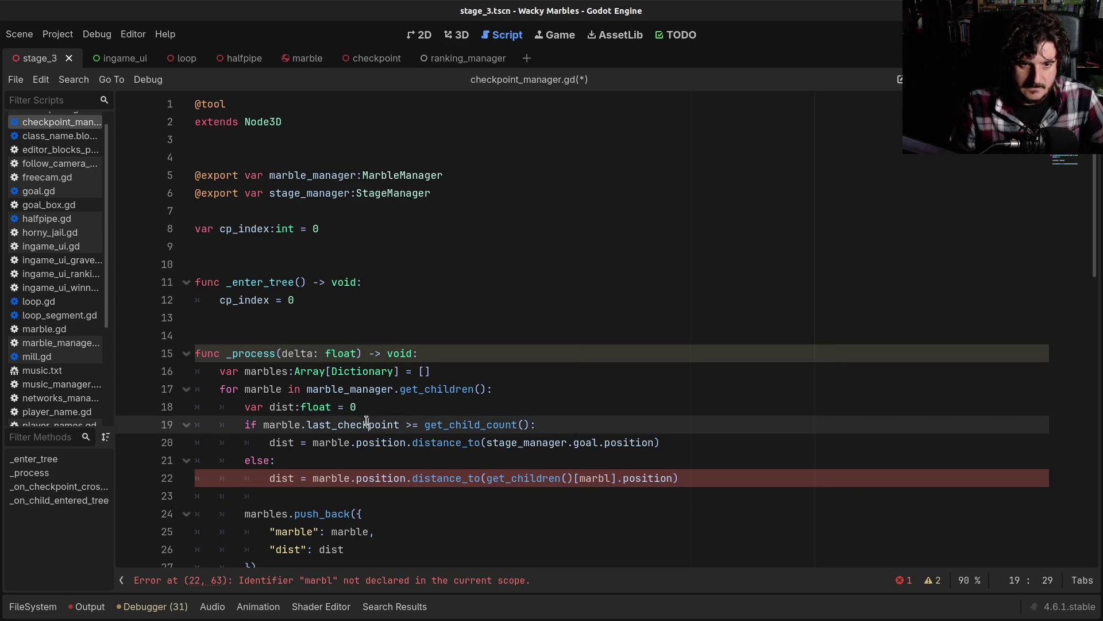
key("ctrl+c")
double_click(592, 478)
key("ctrl+v")
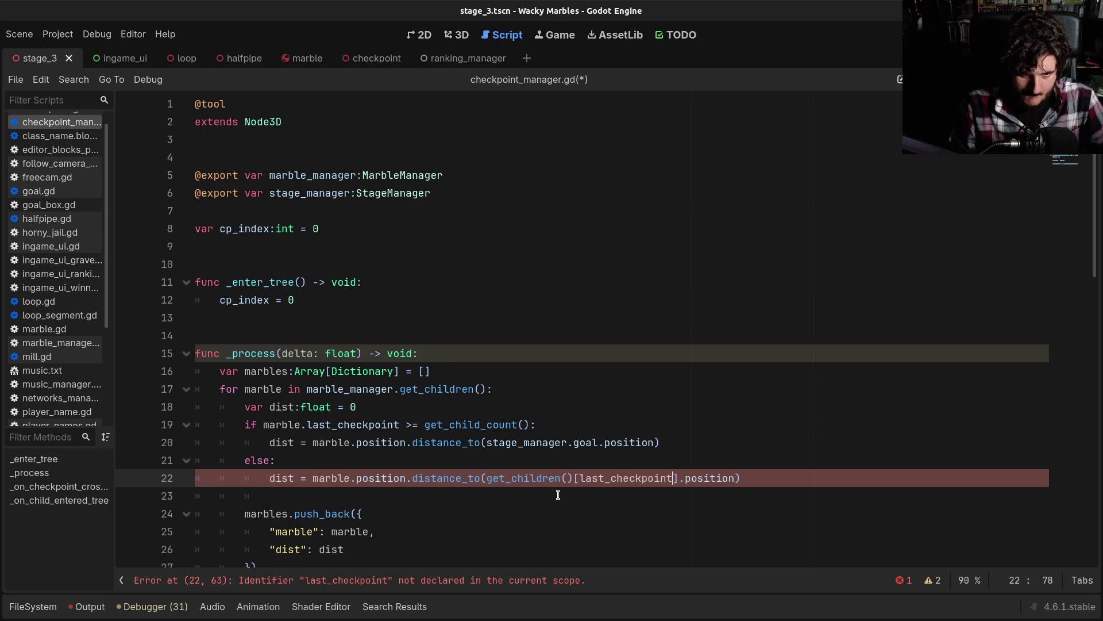
left_click_drag(313, 442, 357, 443)
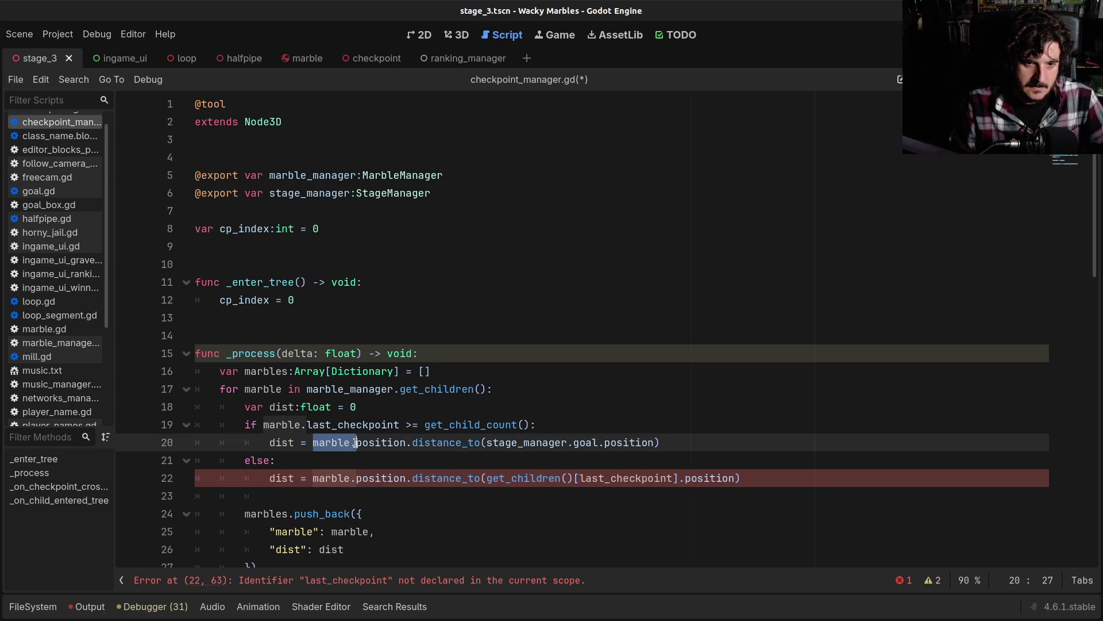
left_click(580, 478)
key("ctrl+v")
key("ctrl+s")
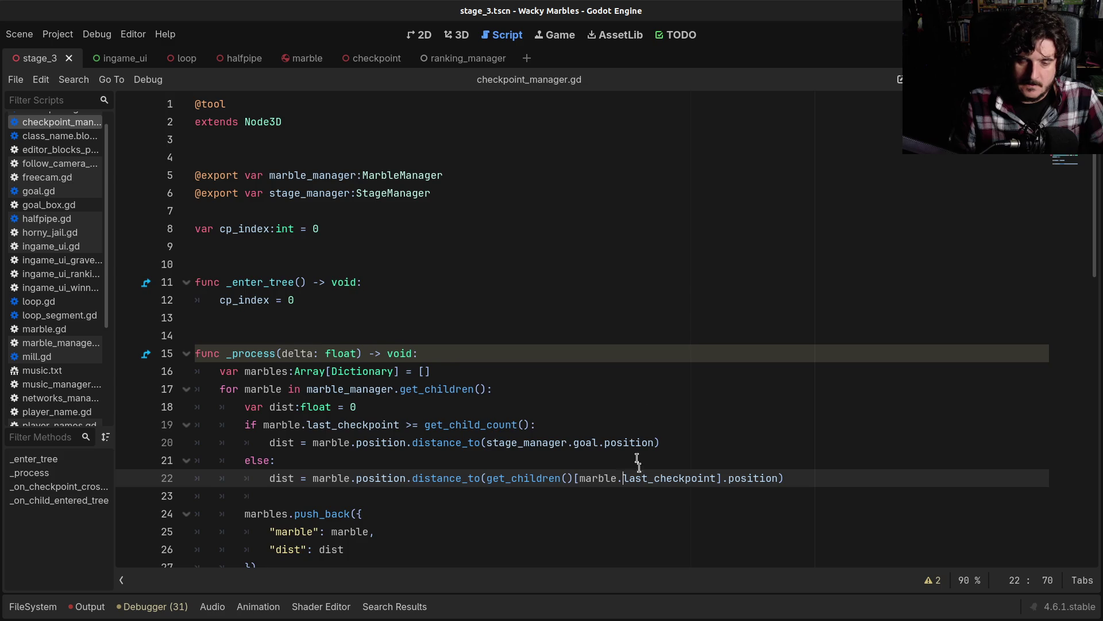
Step: Rewrite line 22 as get_child(marble.last_checkpoint).position and open get_child's documentation
scroll(643, 470, "down", 2)
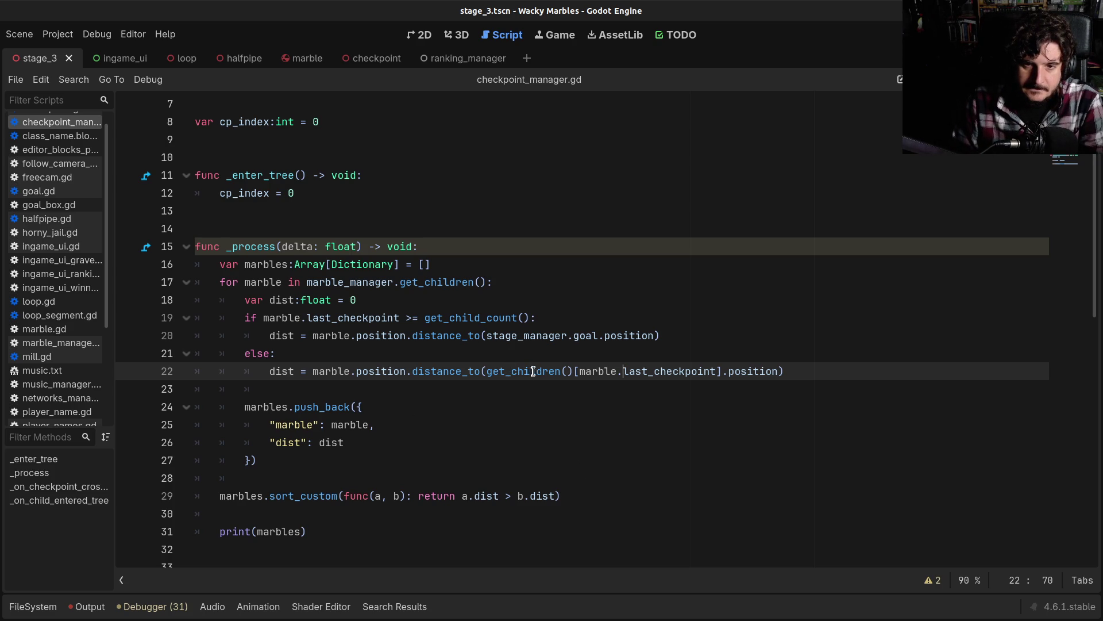
mouse_move(543, 371)
left_mouse_down()
mouse_move(572, 371)
mouse_move(560, 371)
left_mouse_up()
key("BackSpace")
key("Delete")
key("Delete")
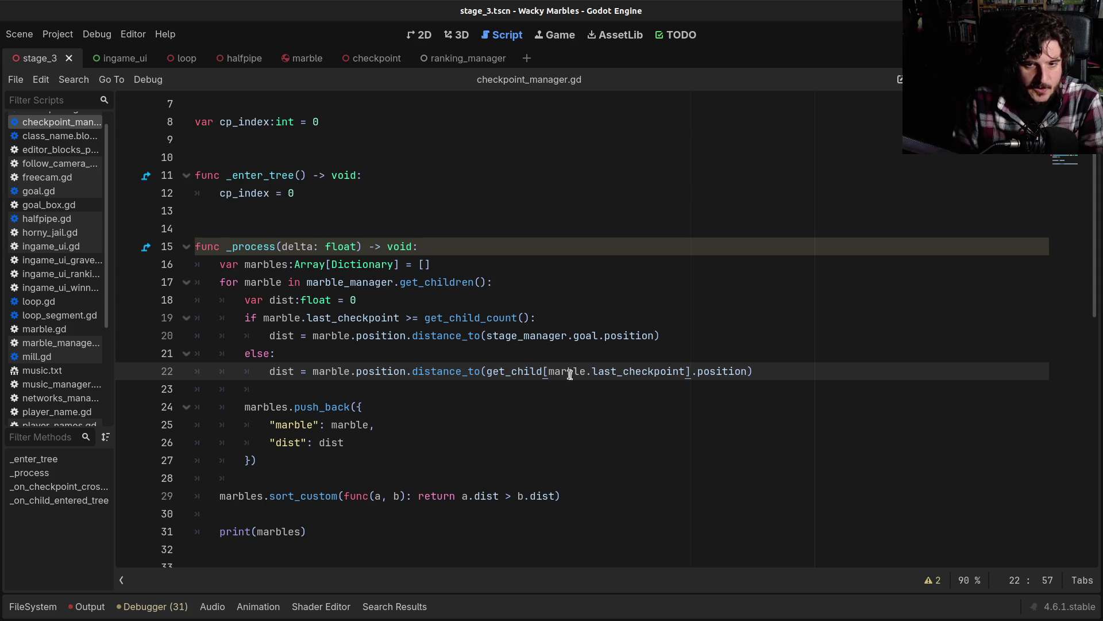
type("(")
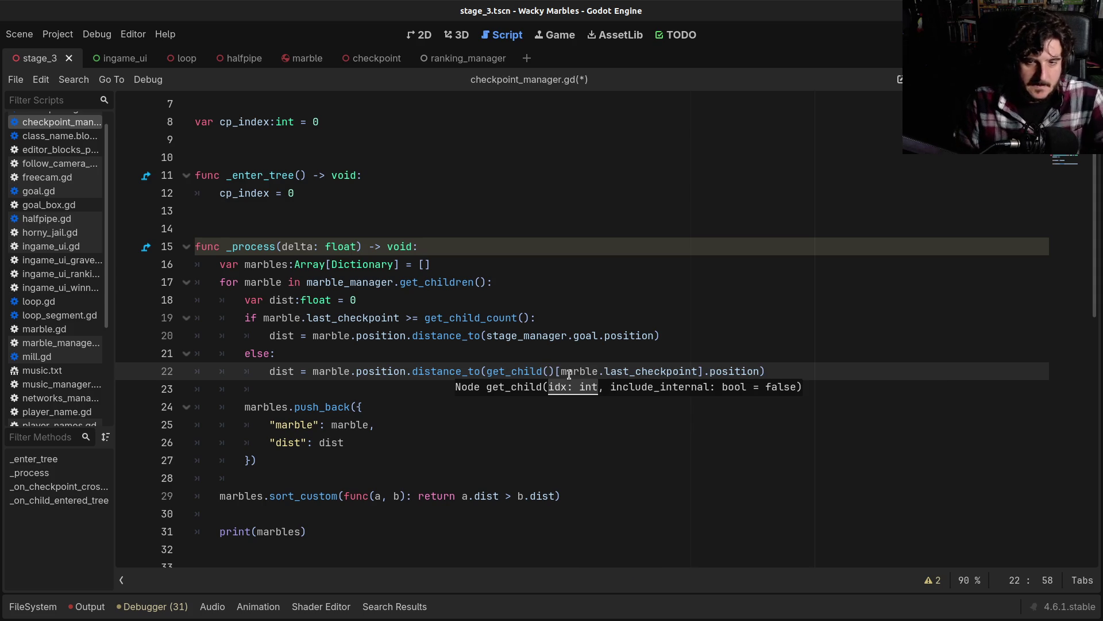
key("Delete")
key("Delete")
left_click(692, 371)
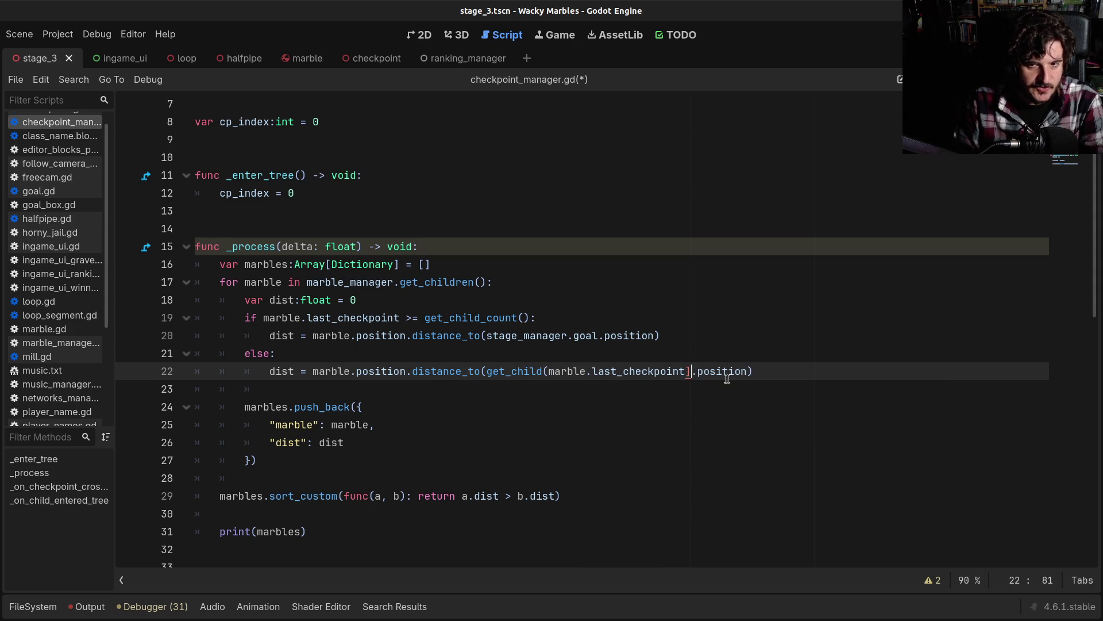
key("BackSpace")
type(")")
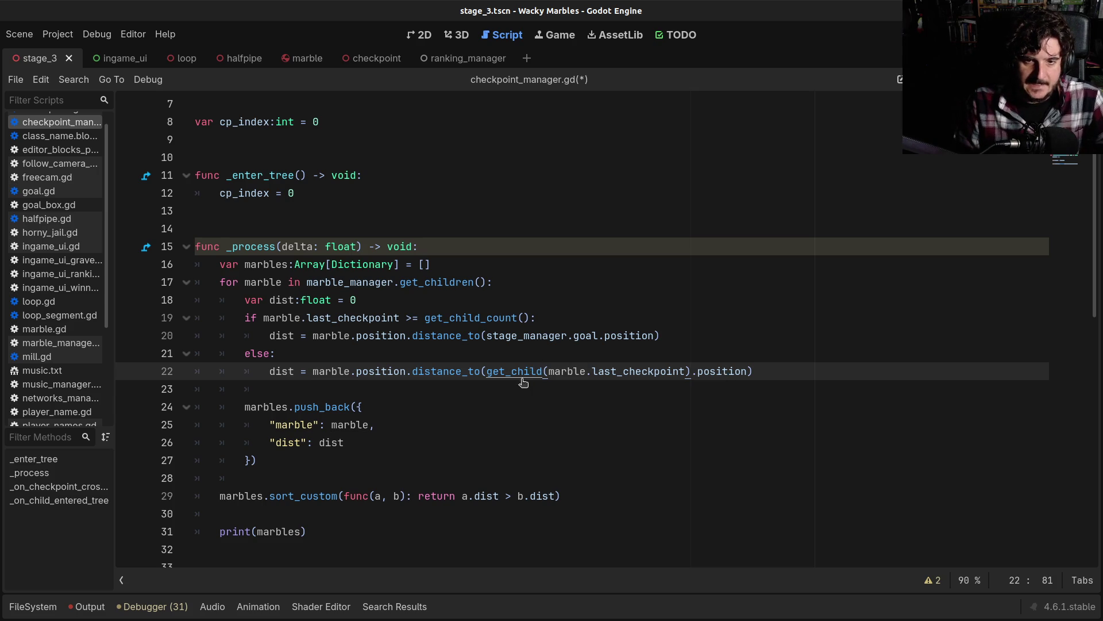
left_click(523, 372, "ctrl")
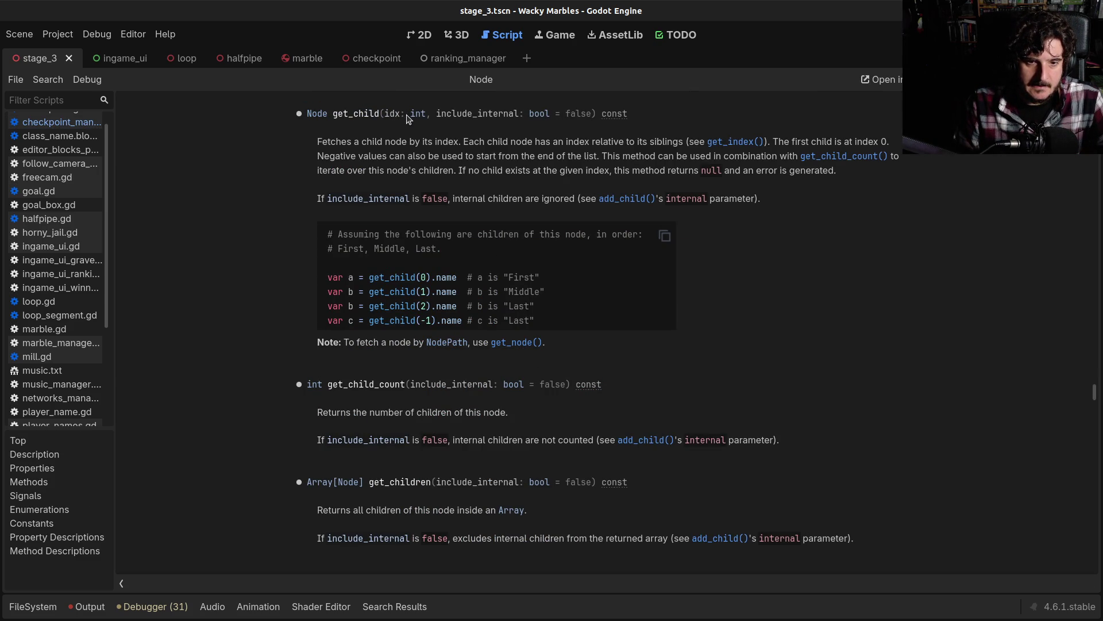
Step: Scroll through the get_child reference, then go back to checkpoint_manager.gd
scroll(423, 204, "up", 3)
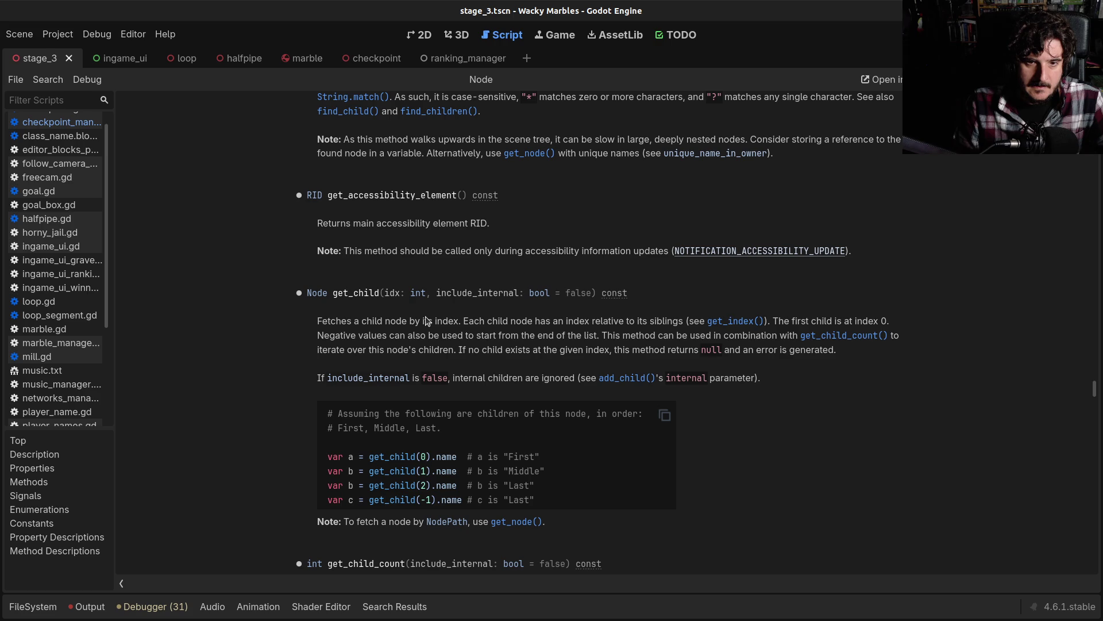
scroll(426, 321, "down", 2)
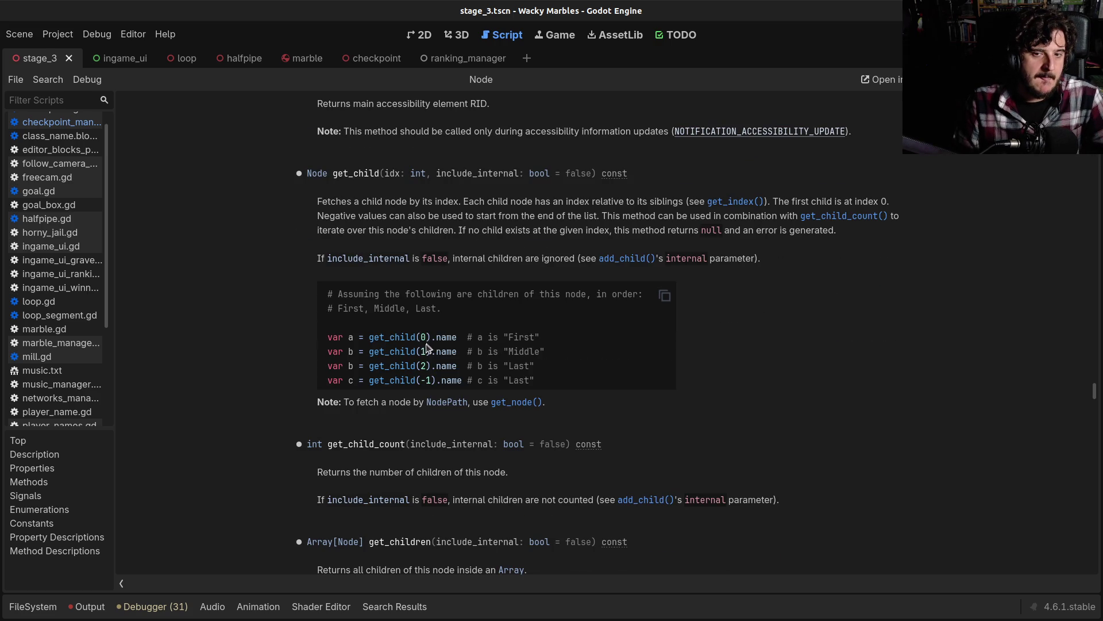
key("alt+Left")
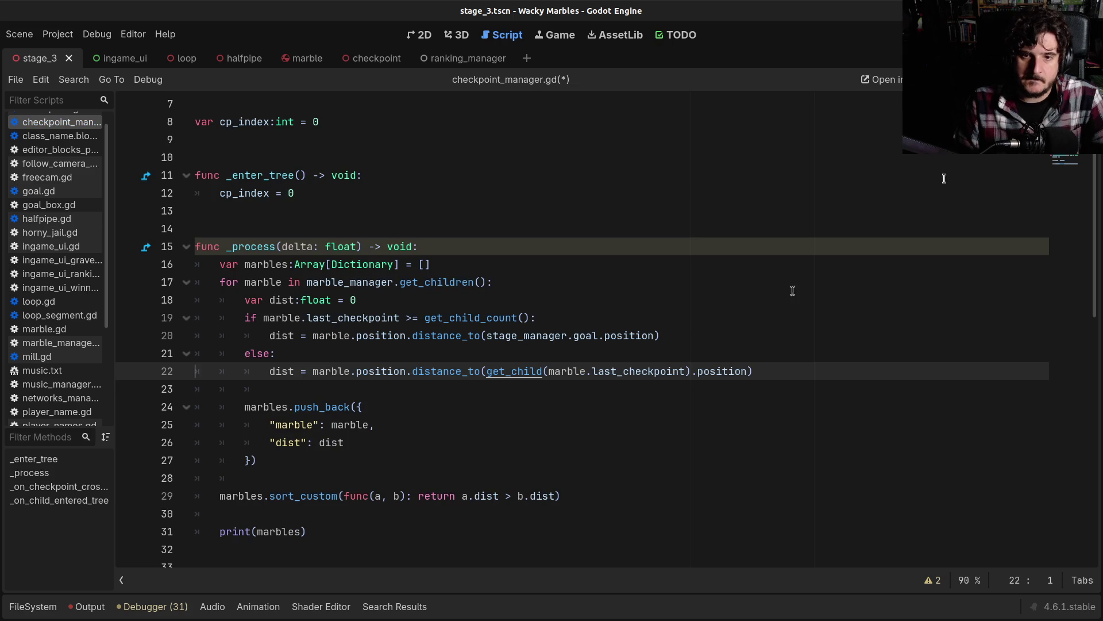
Step: Change line 22 to use marble.last_checkpoint - 1 and save the script
left_click(688, 371)
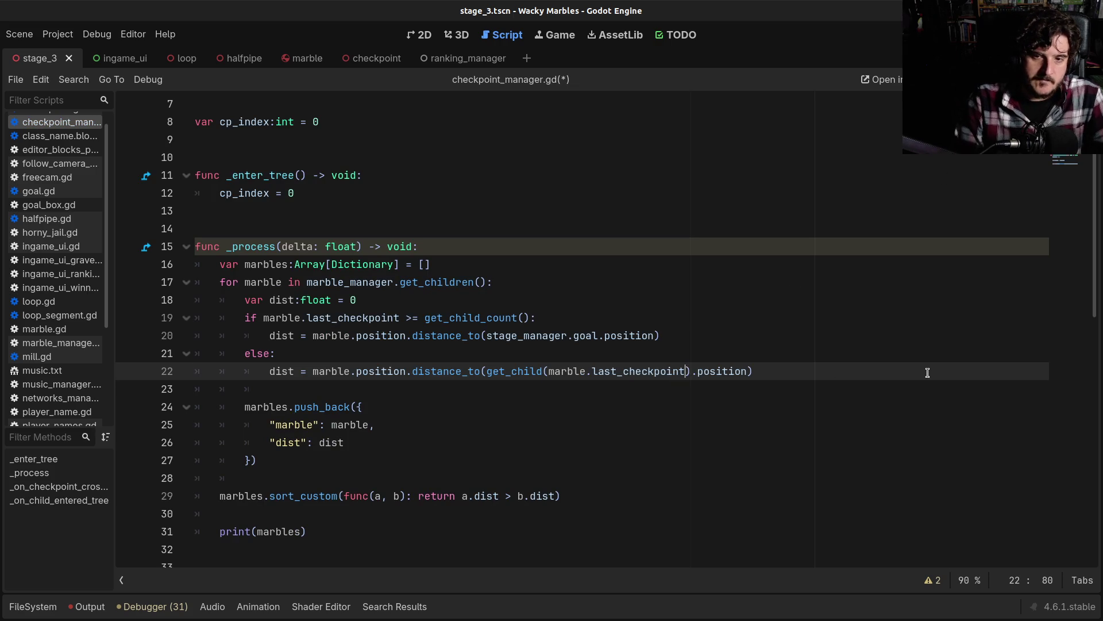
type("- 1")
key("ctrl+s")
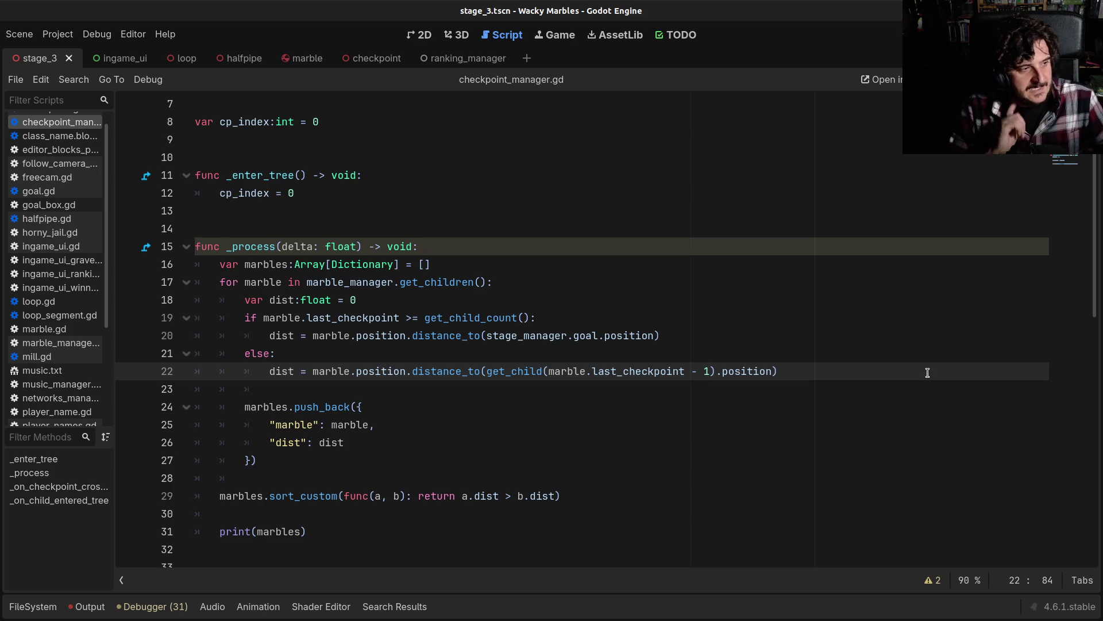
left_click(727, 332)
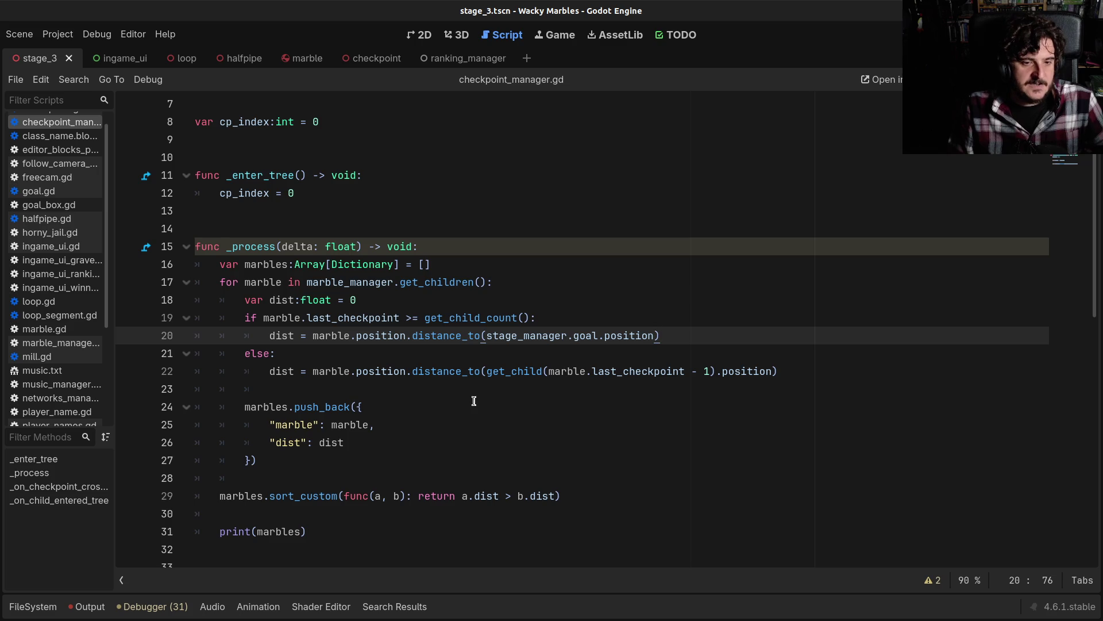
scroll(473, 400, "down", 2)
left_click_drag(264, 389, 572, 393)
left_click(589, 393)
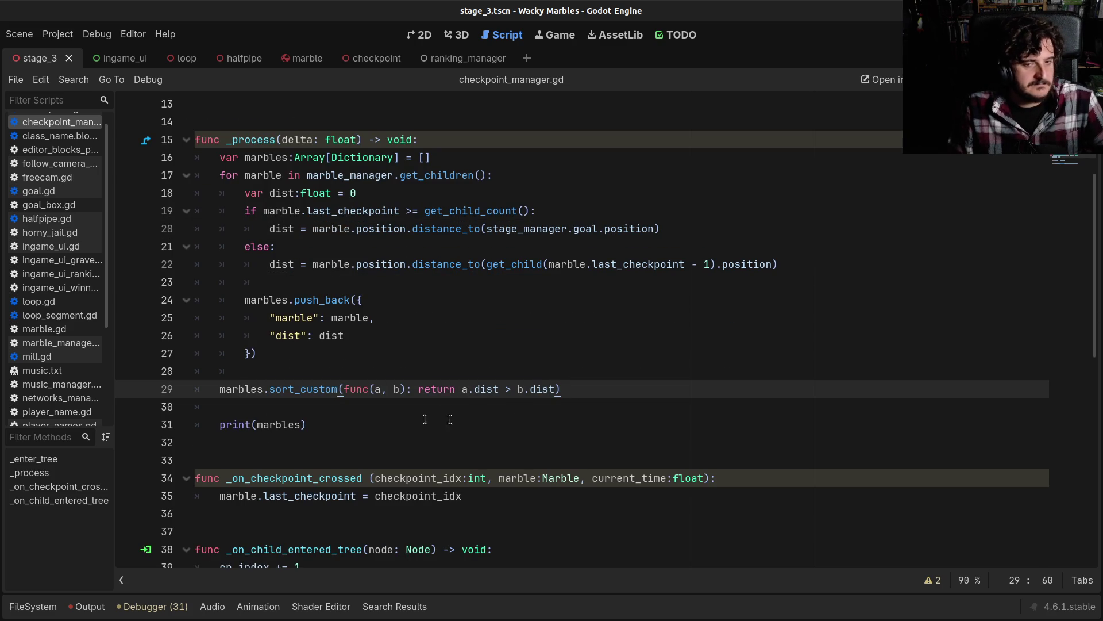
left_click_drag(227, 389, 590, 384)
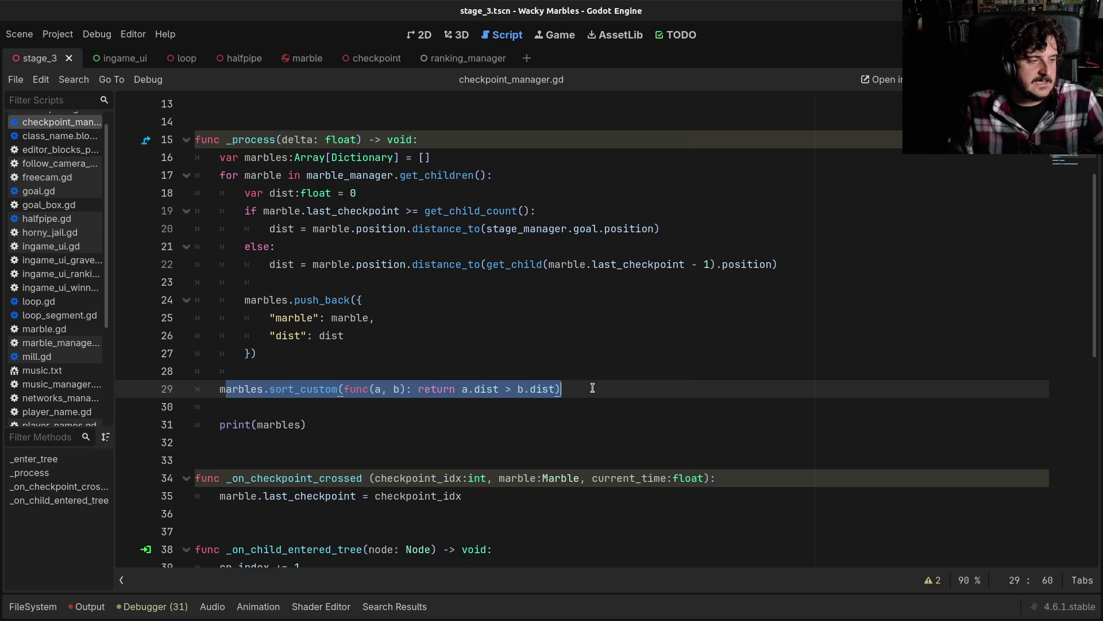
left_click(593, 387)
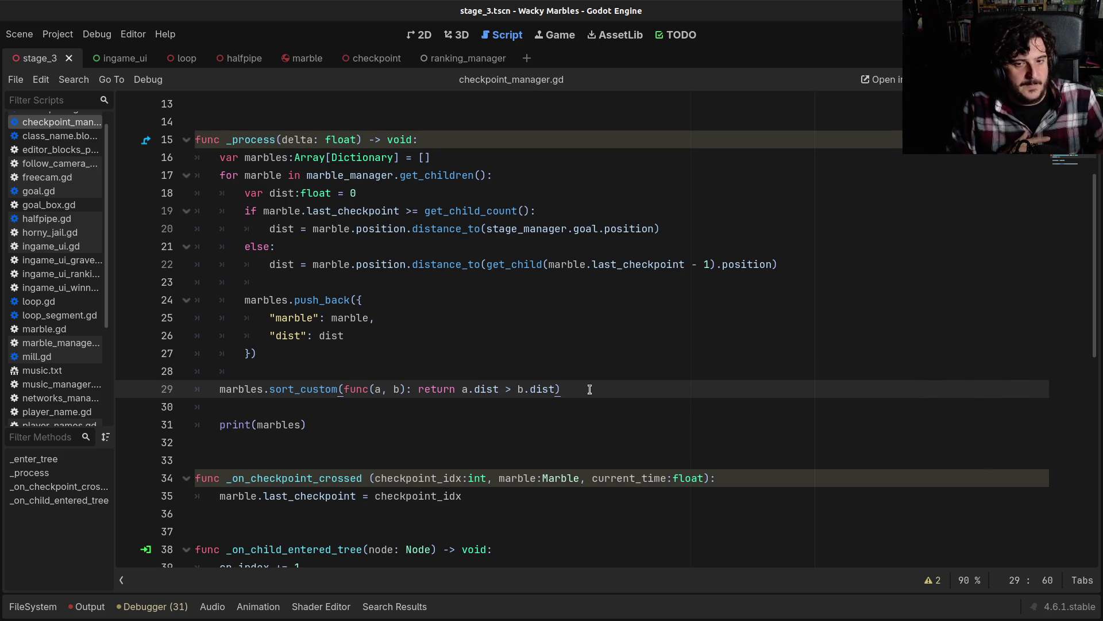
left_click_drag(374, 389, 530, 389)
left_click(530, 389)
left_click(588, 385)
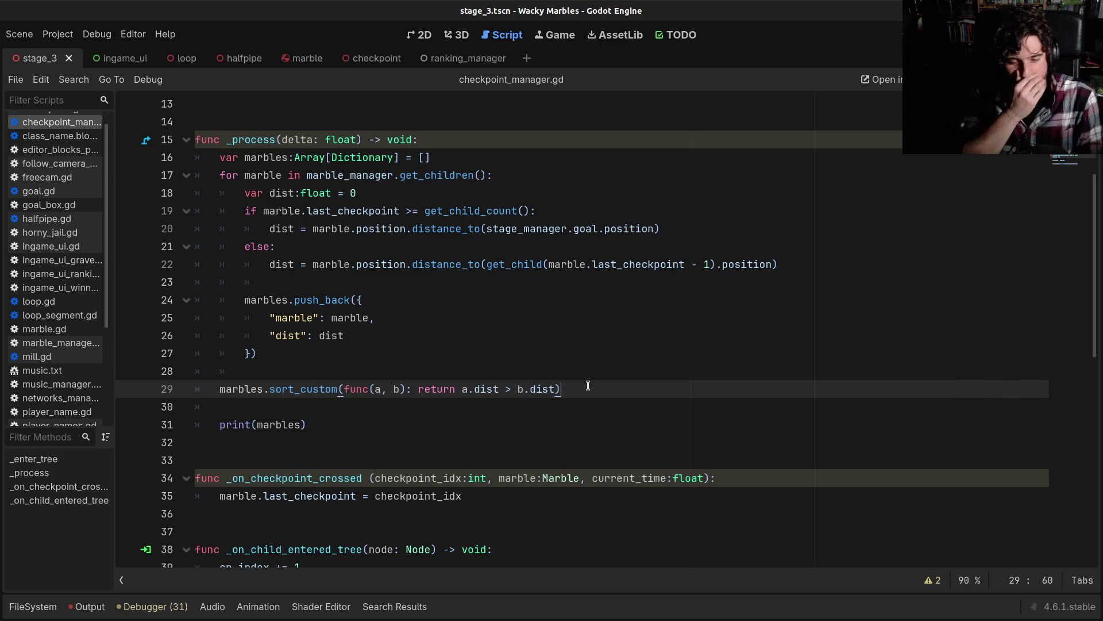
left_click(335, 443)
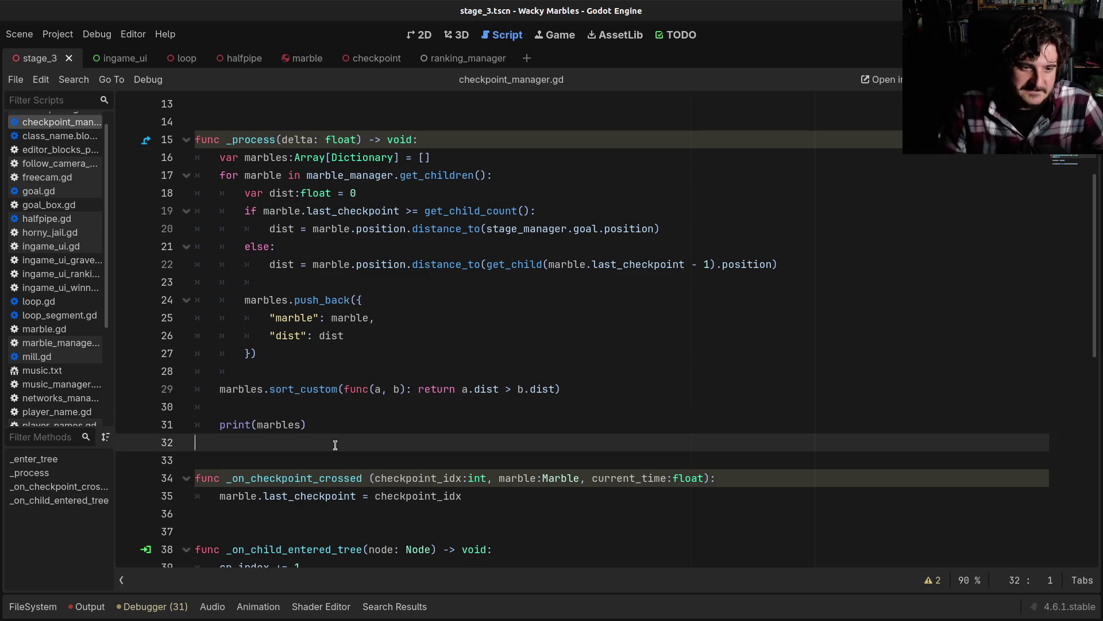
Step: Clear stray tab indentation from the blank lines in _process and save
left_click(327, 413)
left_click(289, 369)
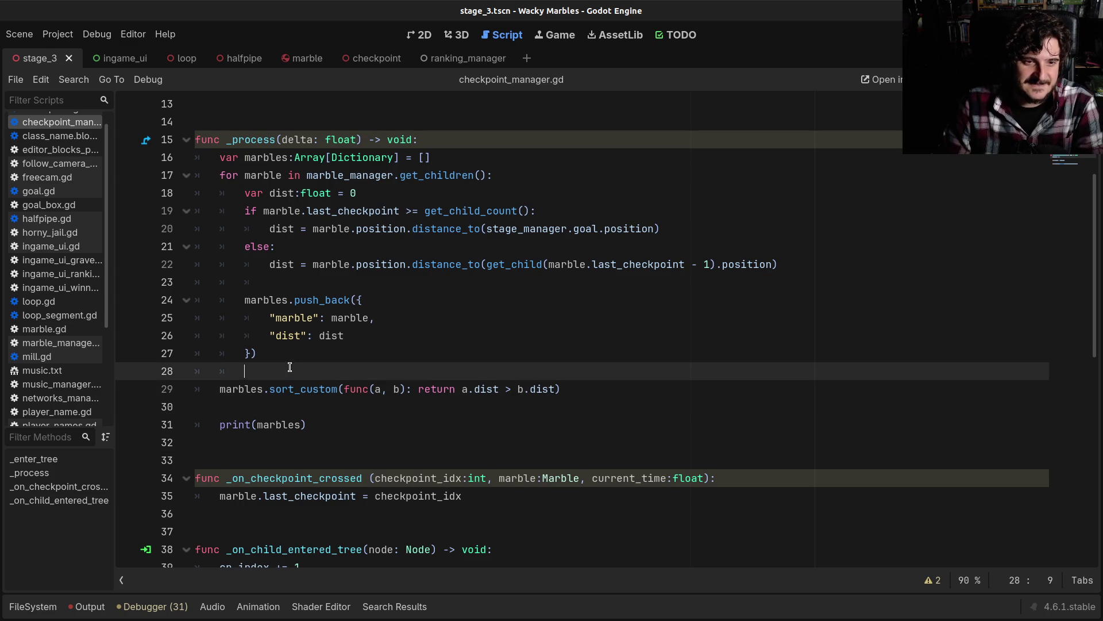
key("BackSpace")
left_click(275, 281)
key("BackSpace")
key("BackSpace")
key("BackSpace")
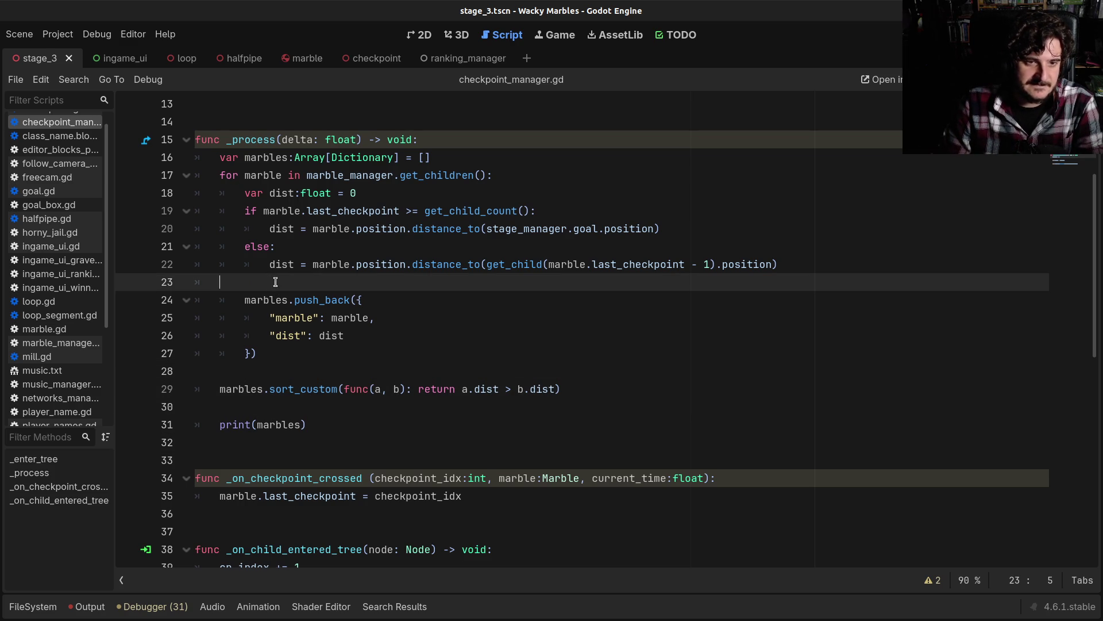
key("ctrl+s")
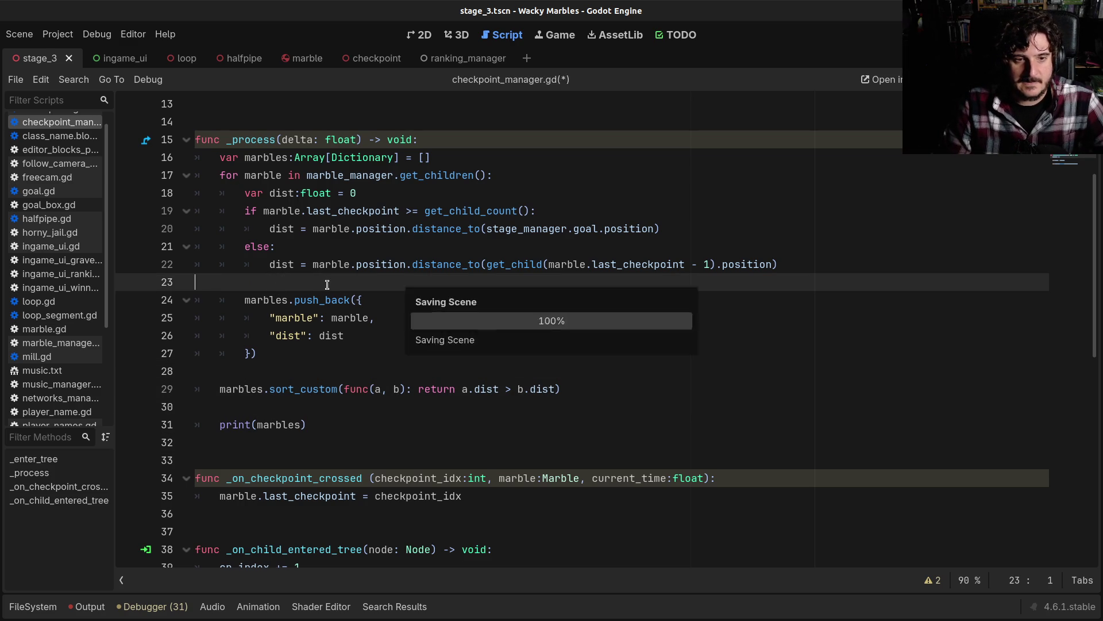
Step: Delete the print(marbles) statement from line 31
left_click(323, 403)
triple_click(328, 435)
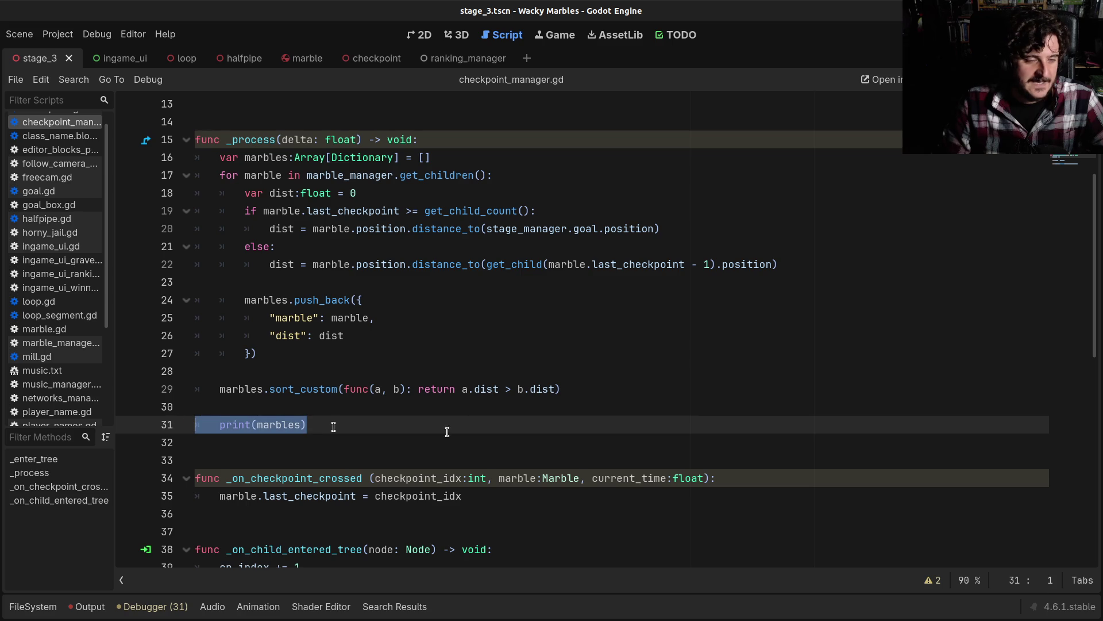
key("BackSpace")
key("Tab")
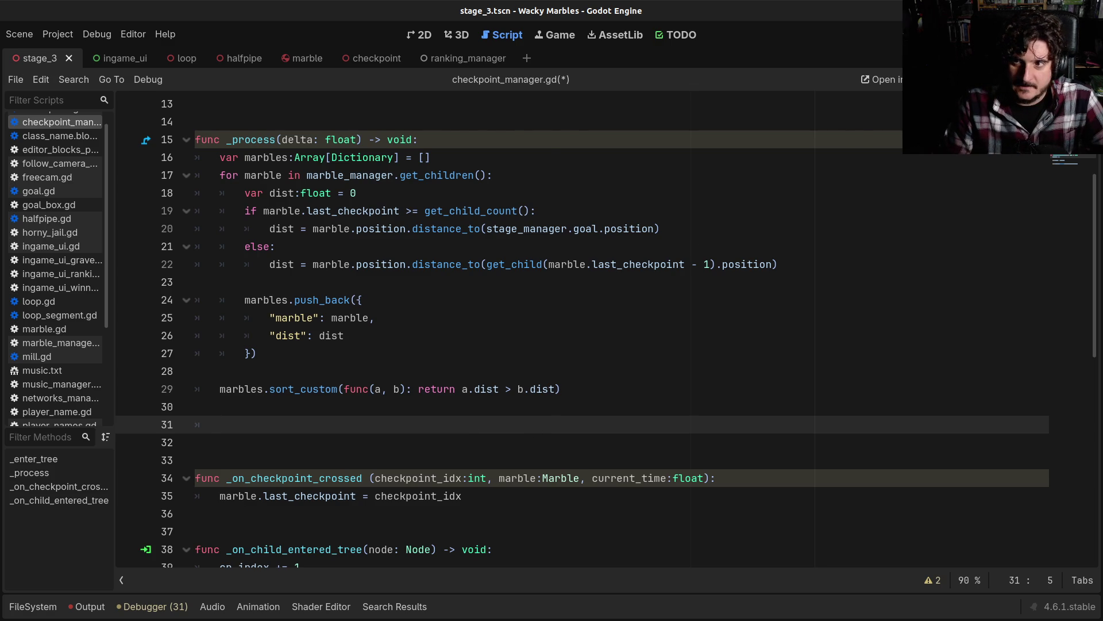
Step: Exit distraction-free mode with Ctrl+Shift+F11 to show the Scene dock again
key("ctrl+shift+F11")
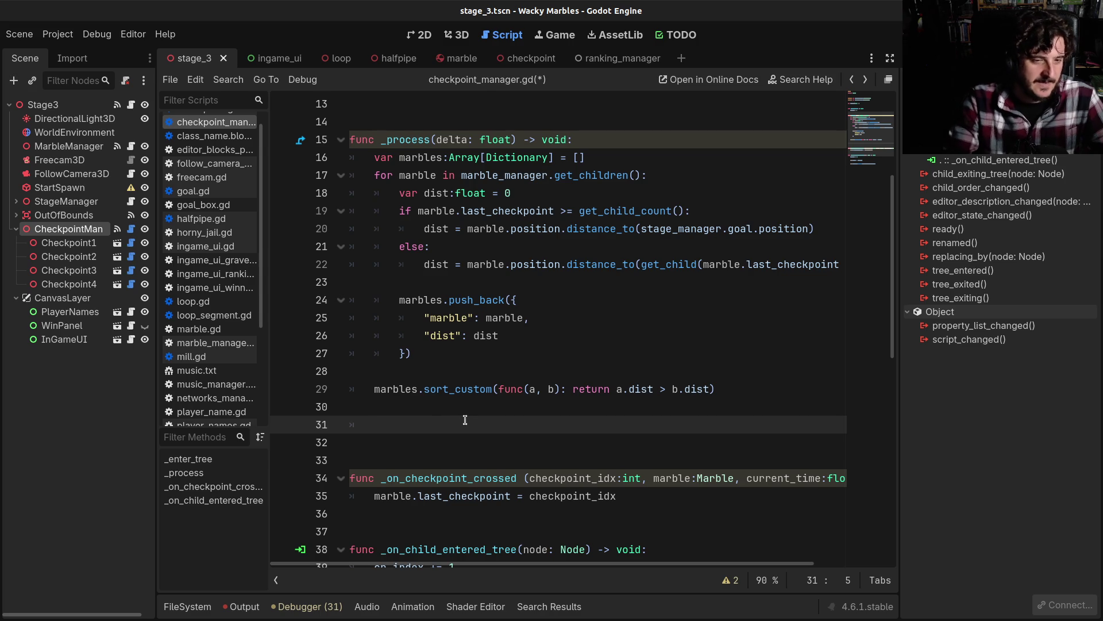
Step: Delete the blank lines after sort_custom and save checkpoint_manager.gd
key("BackSpace")
key("BackSpace")
key("BackSpace")
key("ctrl+s")
left_click(489, 424)
left_click(489, 412)
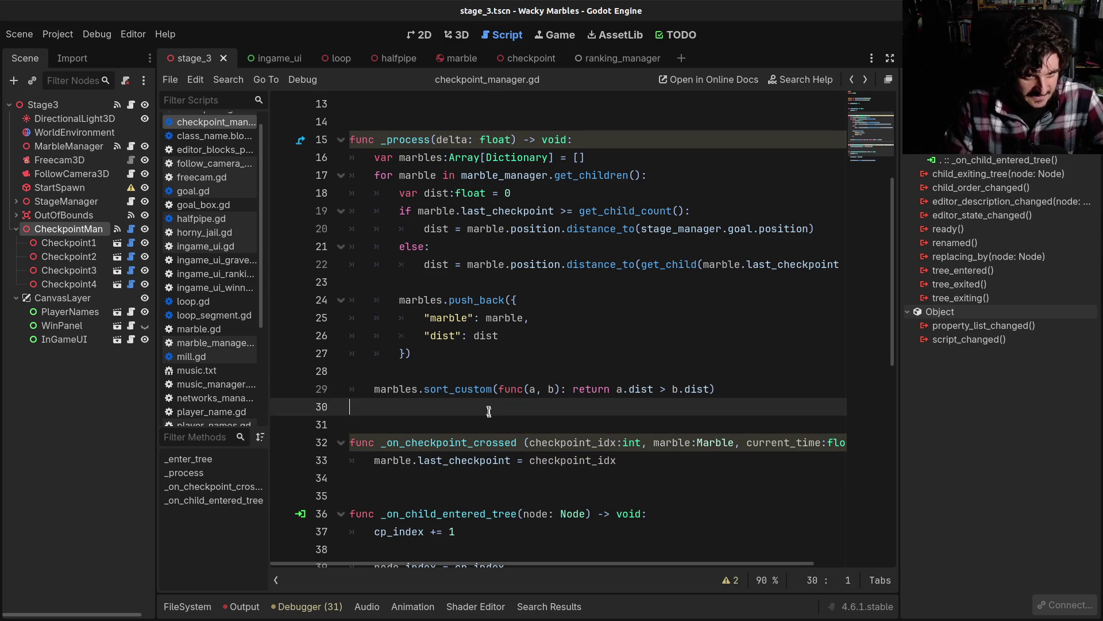
left_click(484, 386)
left_click(482, 378)
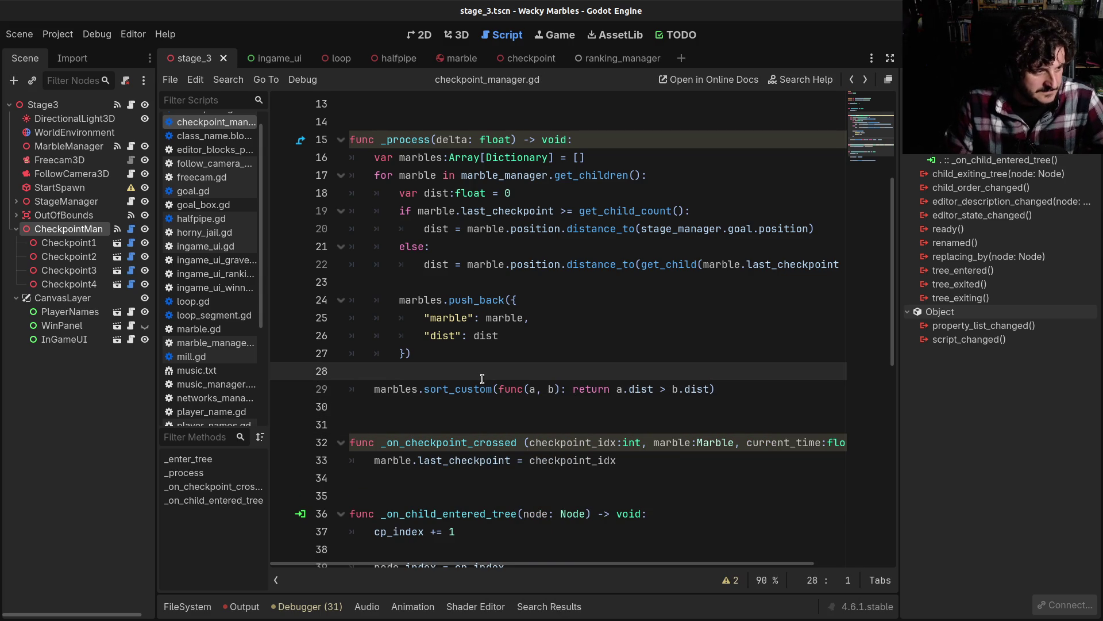
Step: Check the lines around sort_custom, then switch to the ranking_manager script
left_click(490, 406)
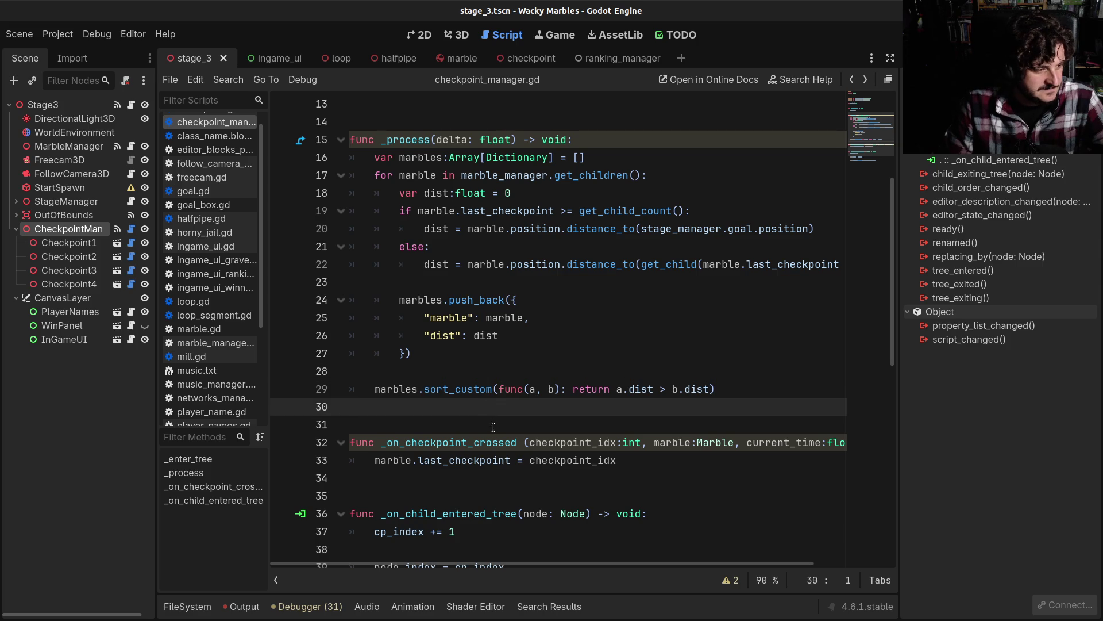
left_click(493, 428)
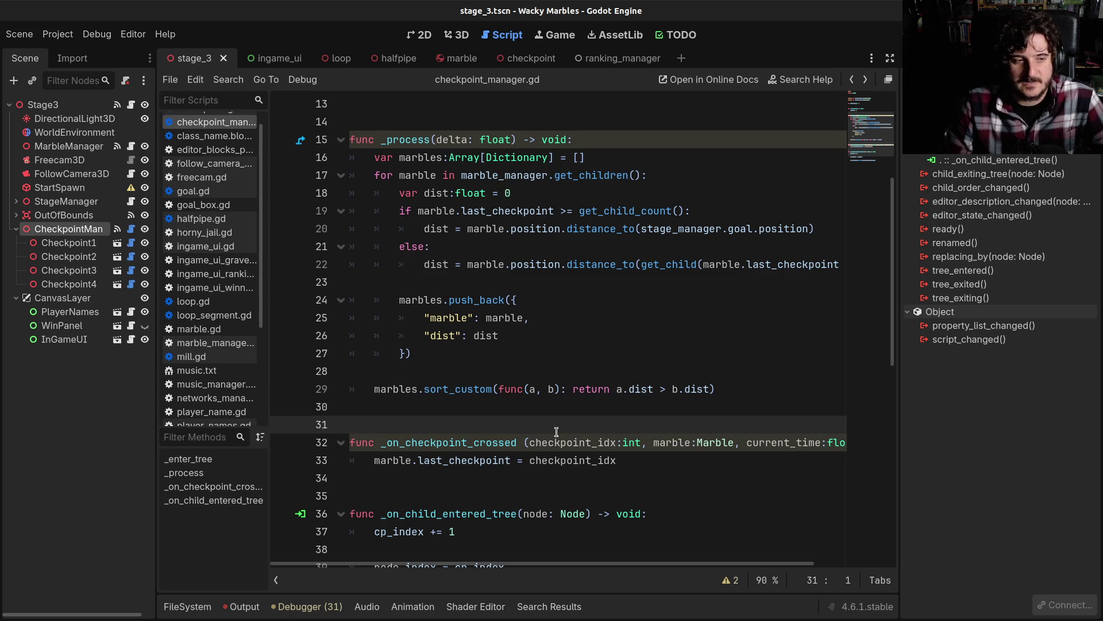
left_click(561, 412)
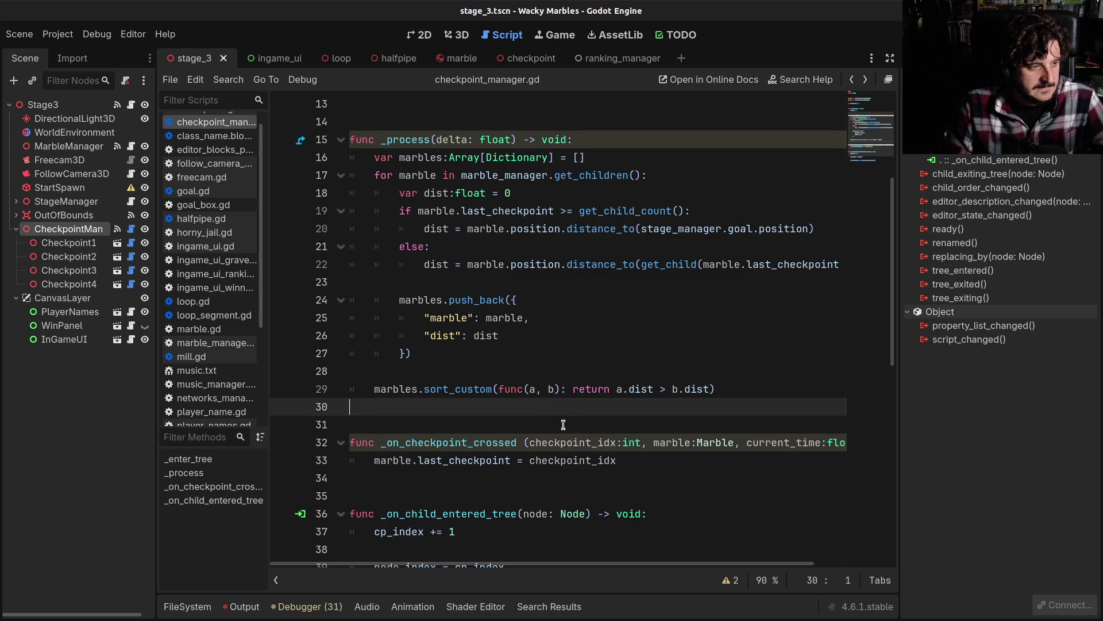
left_click(566, 429)
scroll(568, 435, "down", 1)
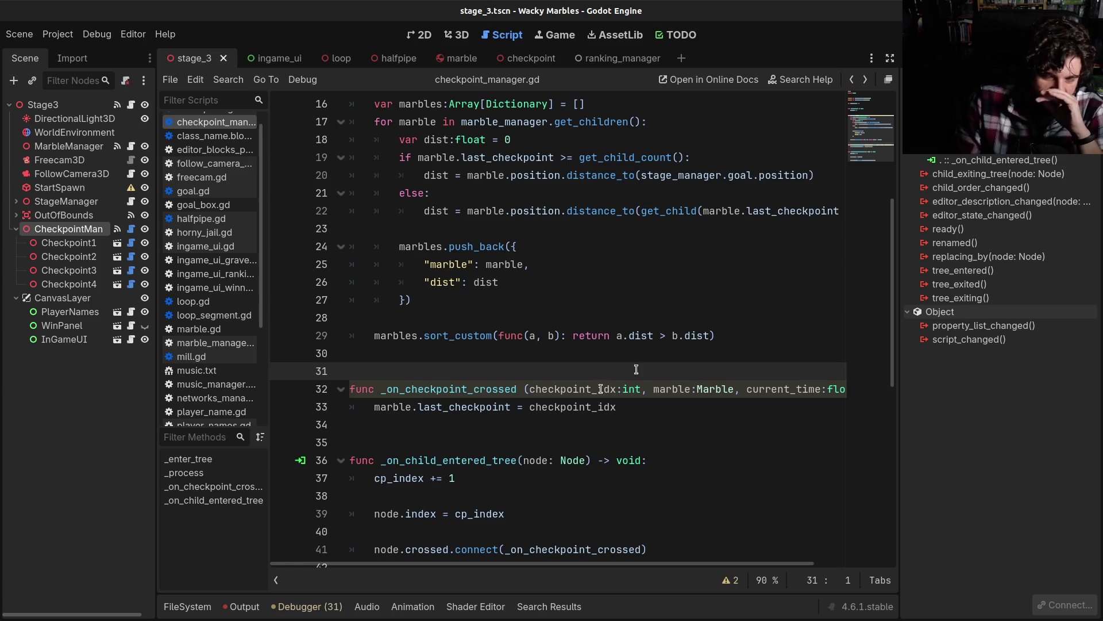
left_click(738, 340)
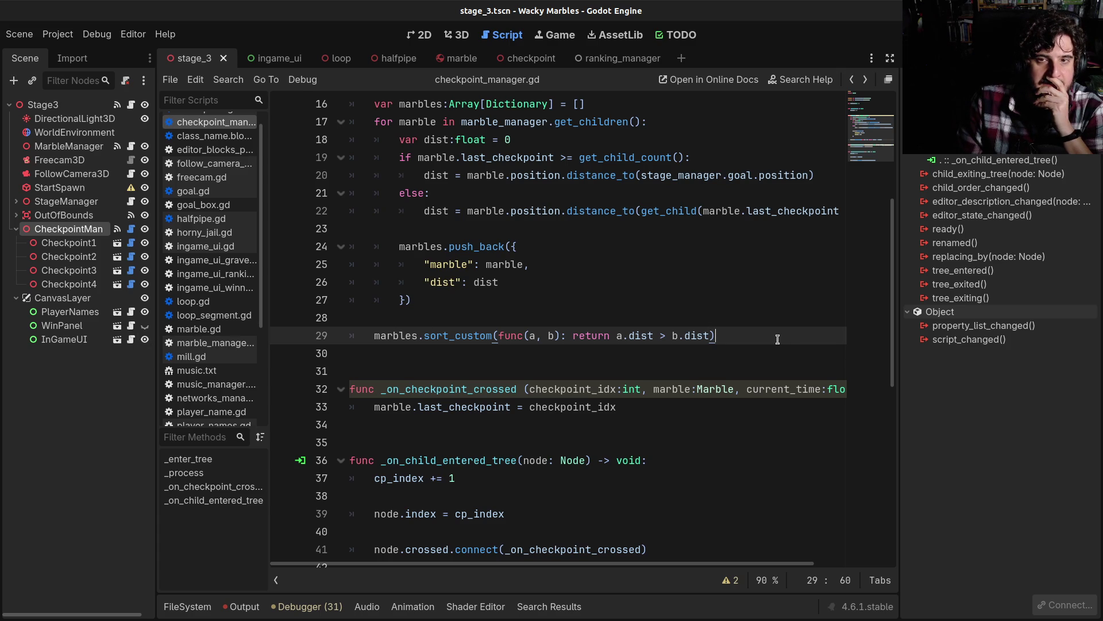
left_click(624, 61)
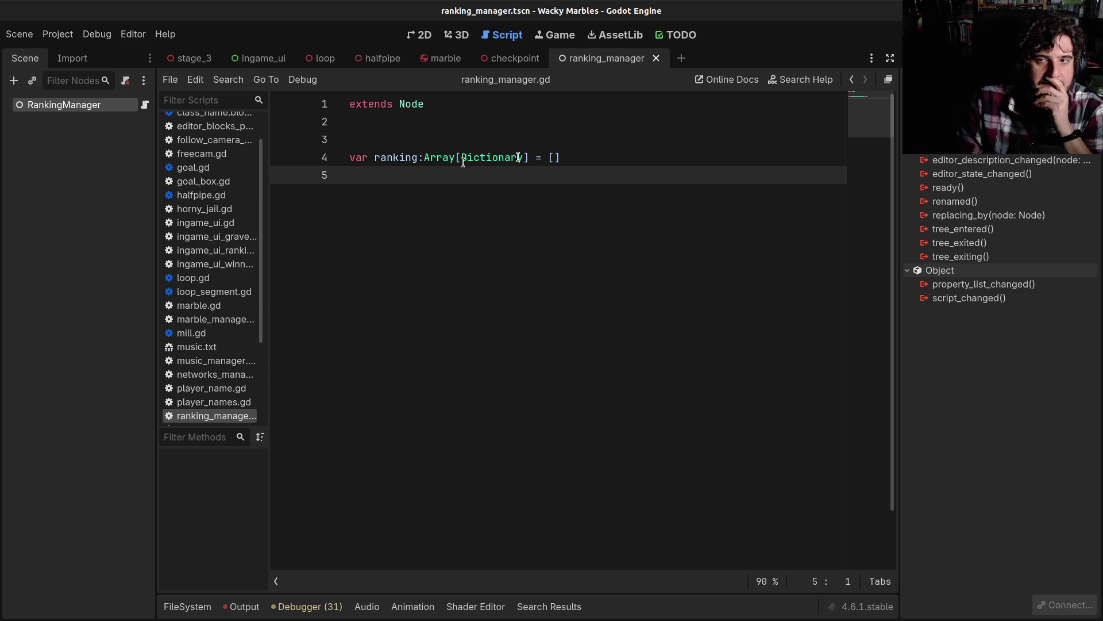
Step: Back in checkpoint_manager.gd, add two indented blank lines after the sort_custom call
left_click(852, 79)
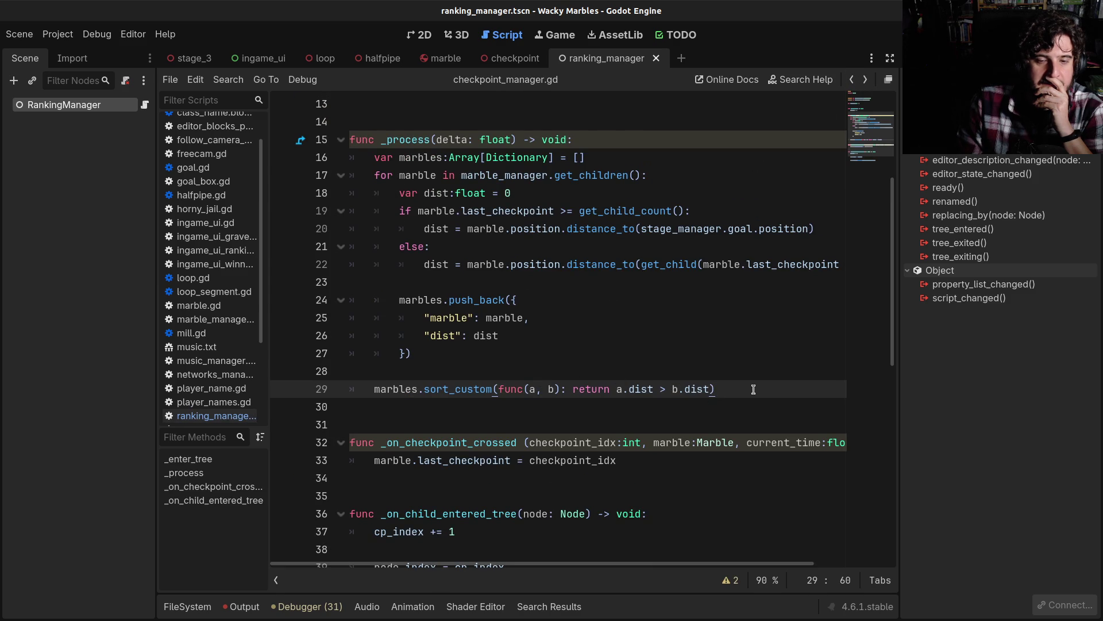
key("Return")
key("Return")
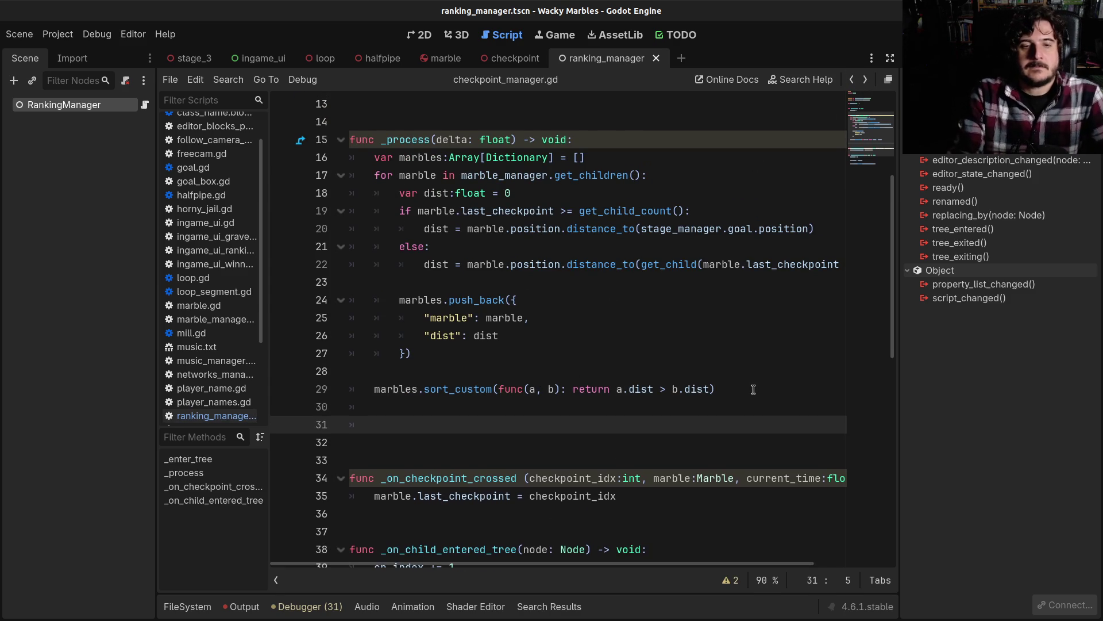
type("Globals.ran")
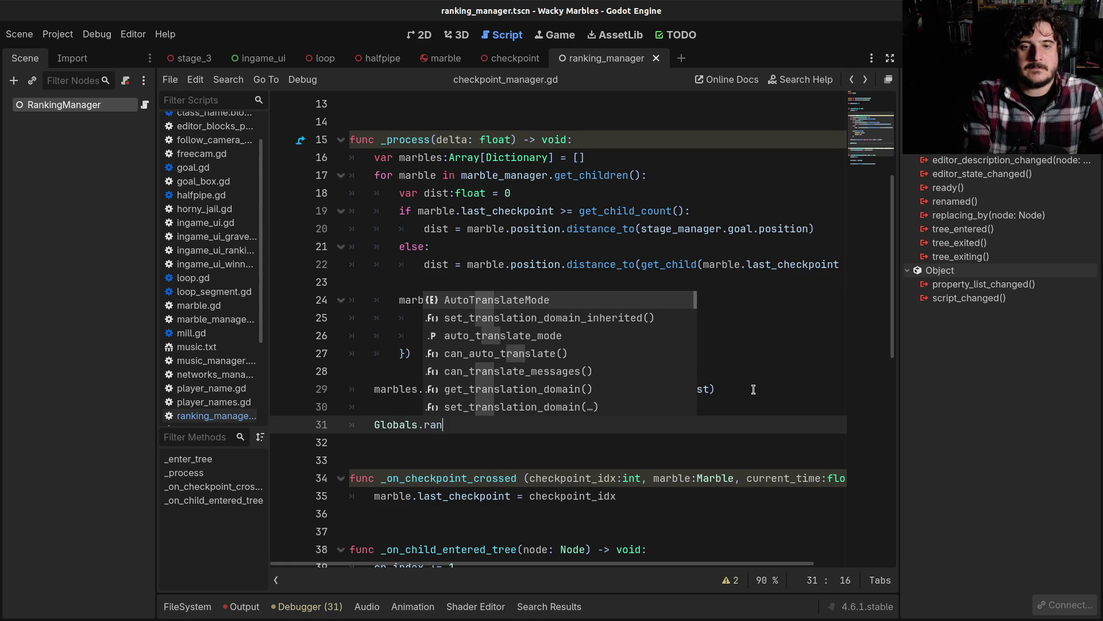
key("BackSpace")
key("BackSpace")
key("BackSpace")
key("BackSpace")
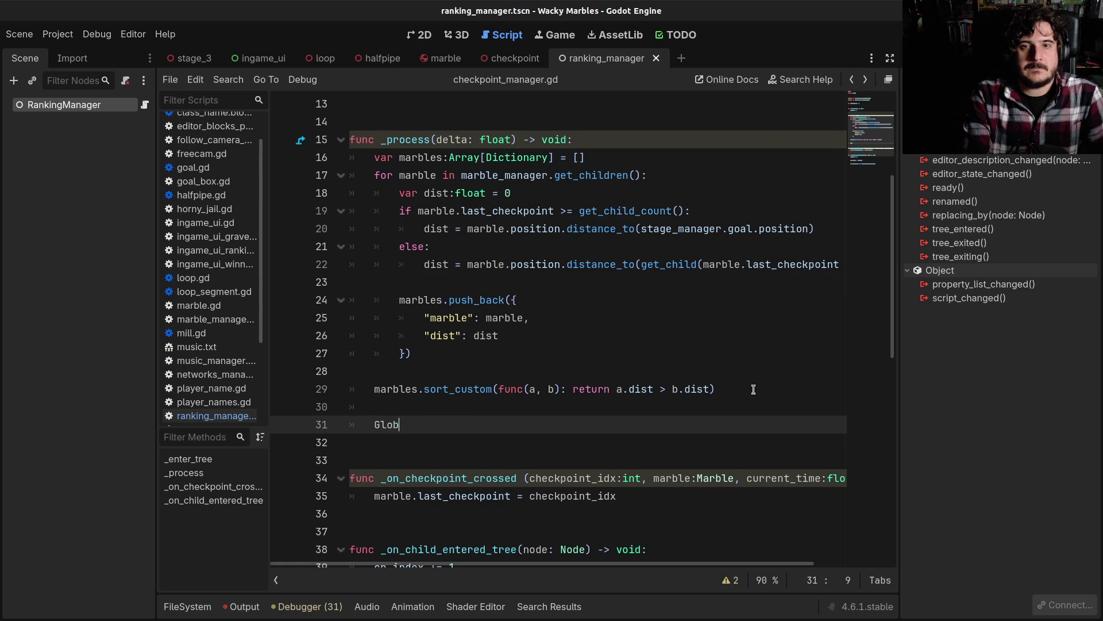
Step: Pick ranking_manager.tscn as an Autoload path in Project Settings, close, and return to line 31
left_click(57, 34)
left_click(69, 49)
left_click(425, 124)
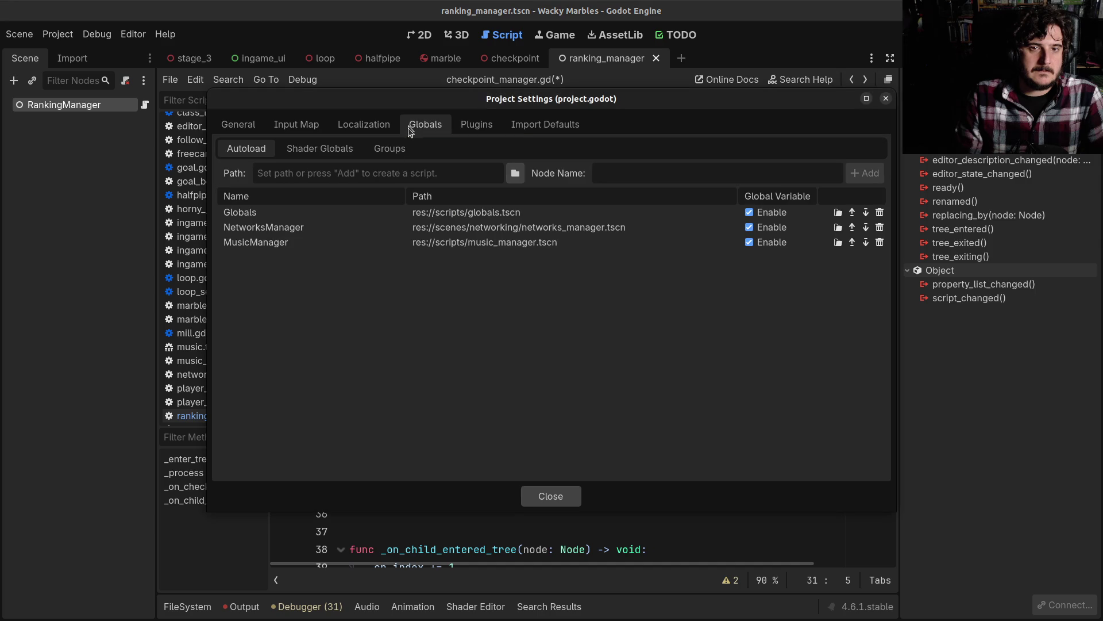
left_click(508, 174)
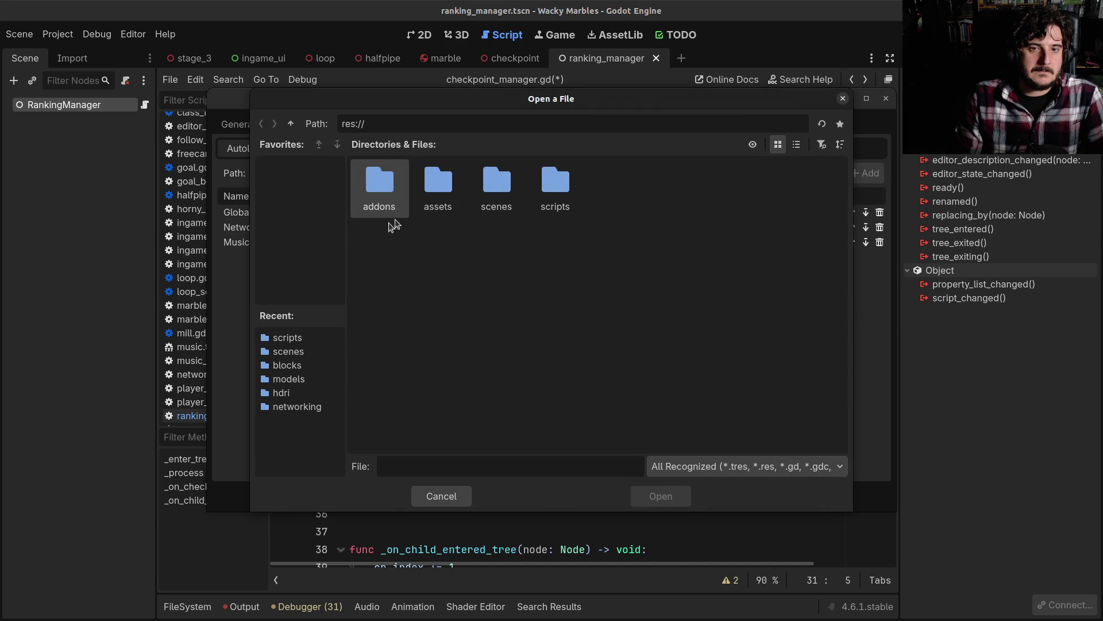
double_click(556, 188)
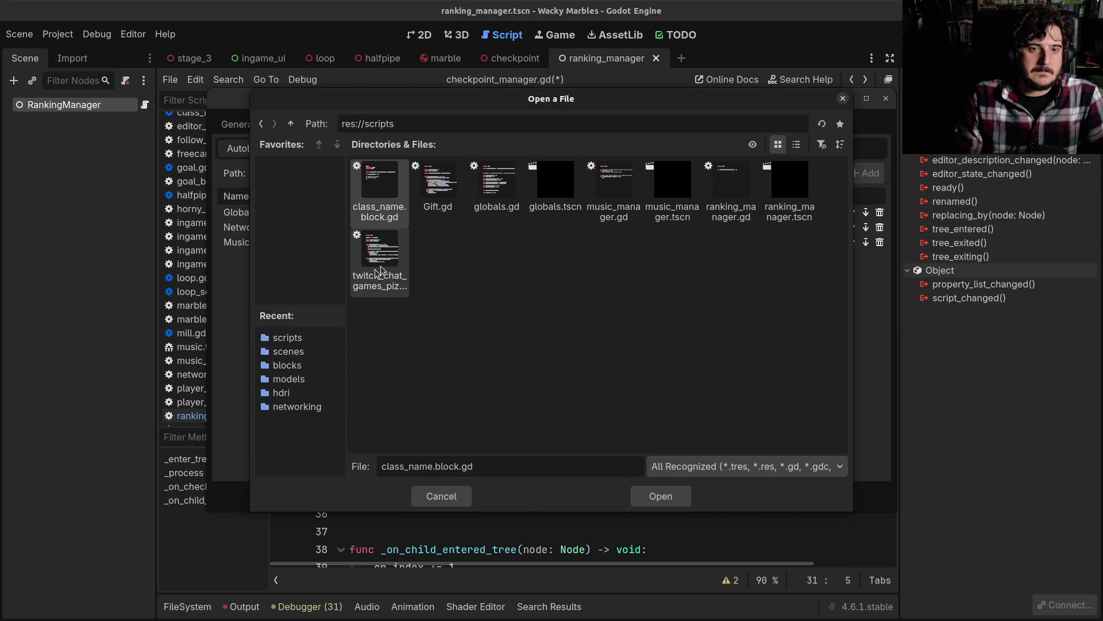
double_click(795, 189)
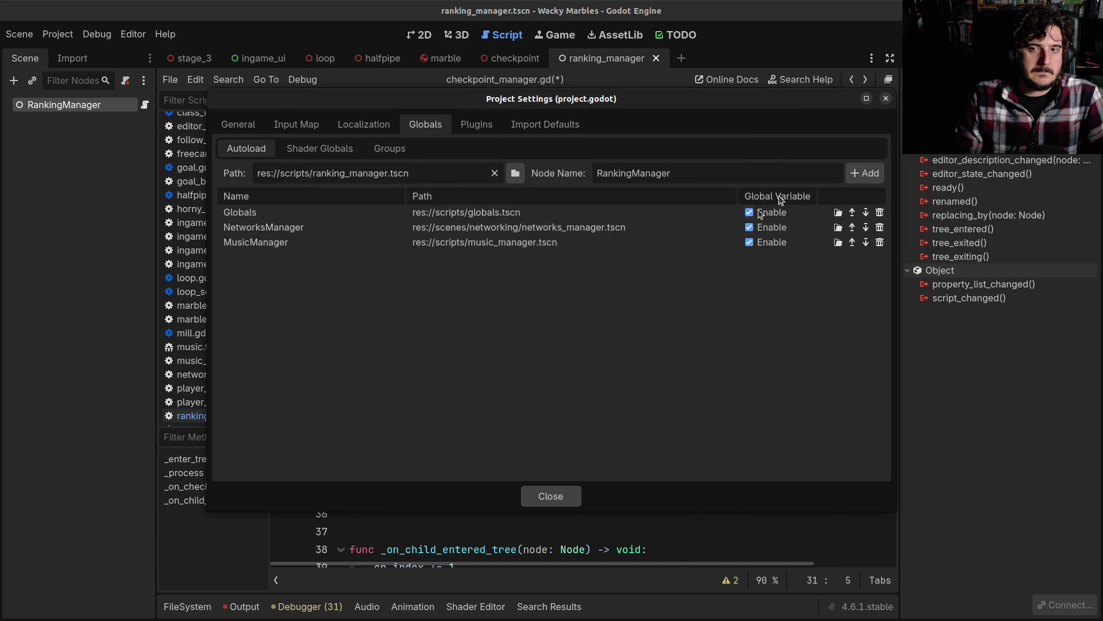
left_click(563, 504)
left_click(419, 371)
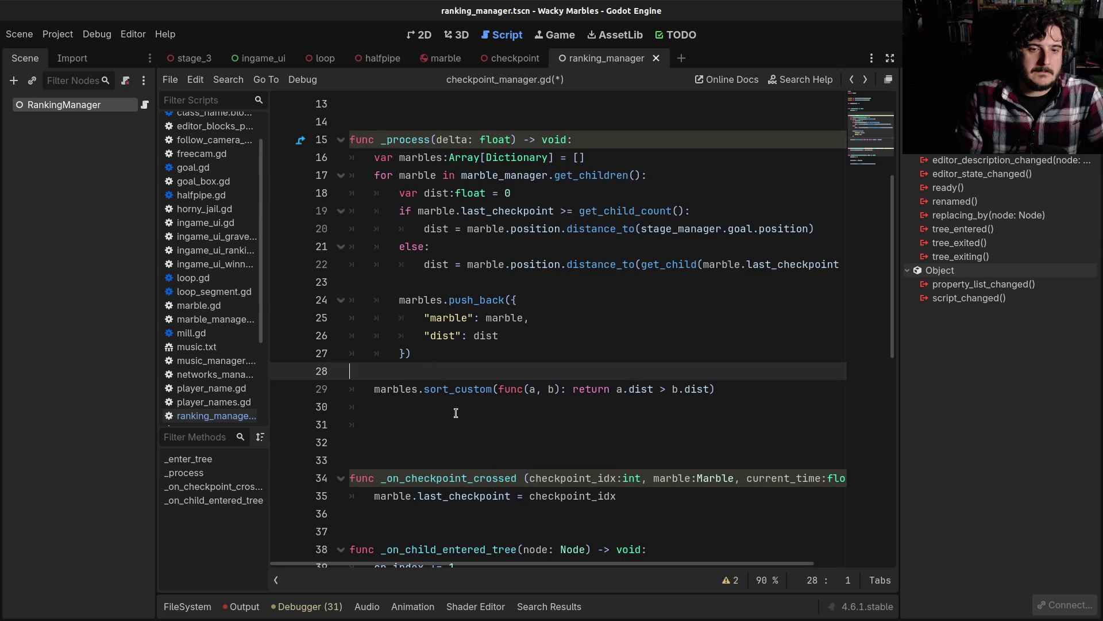
left_click(519, 427)
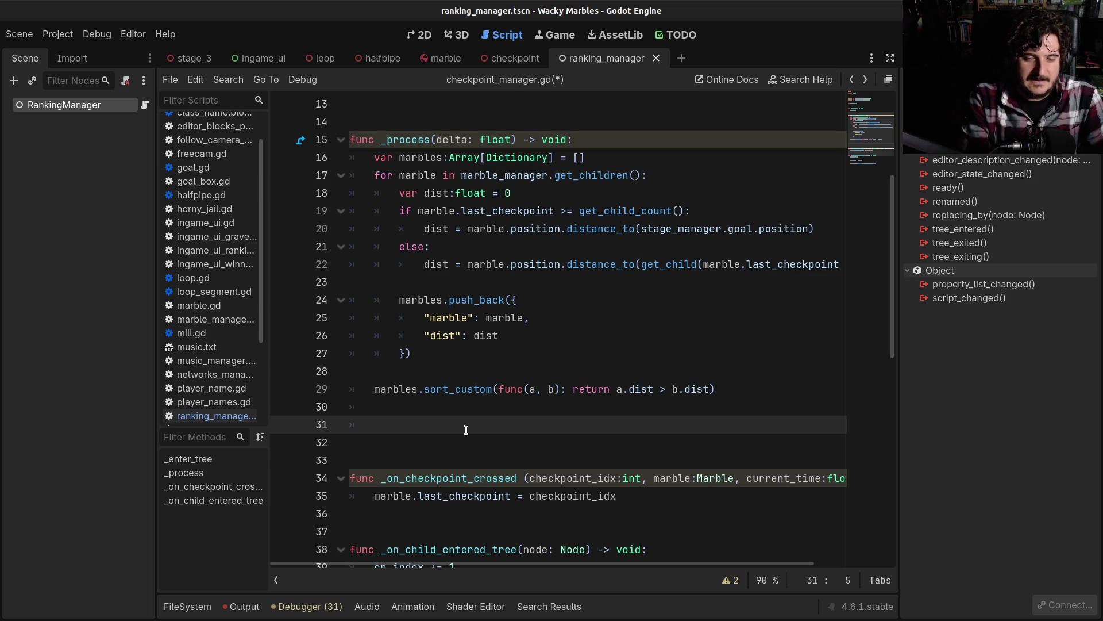
Step: Start line 31 with RankingMana, then reopen the Project menu
type("Rank")
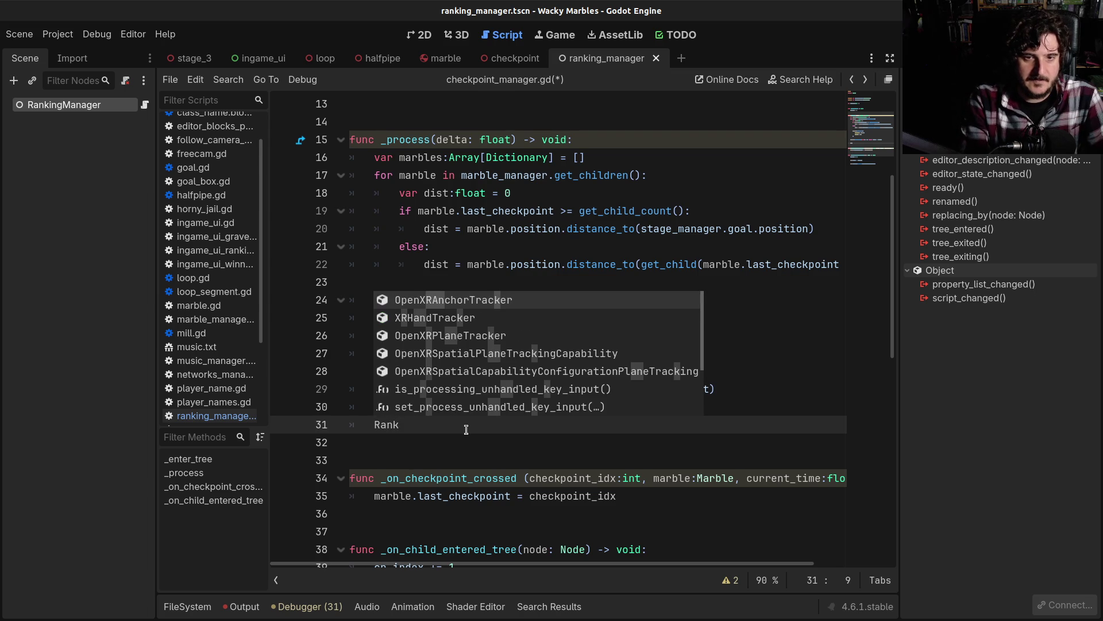
type("ingMa")
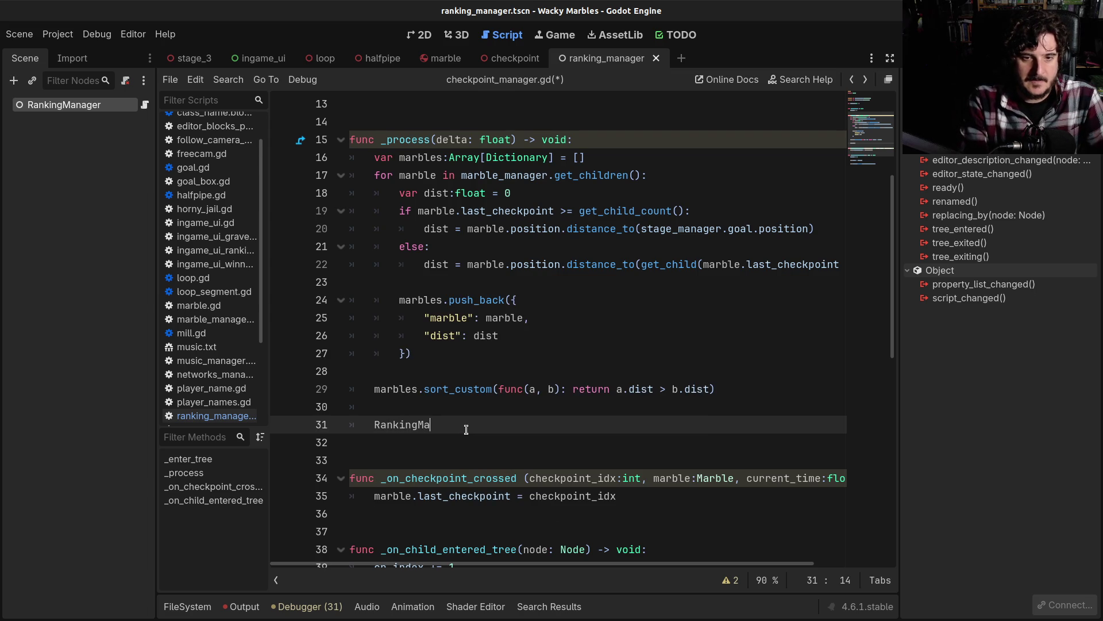
type("na")
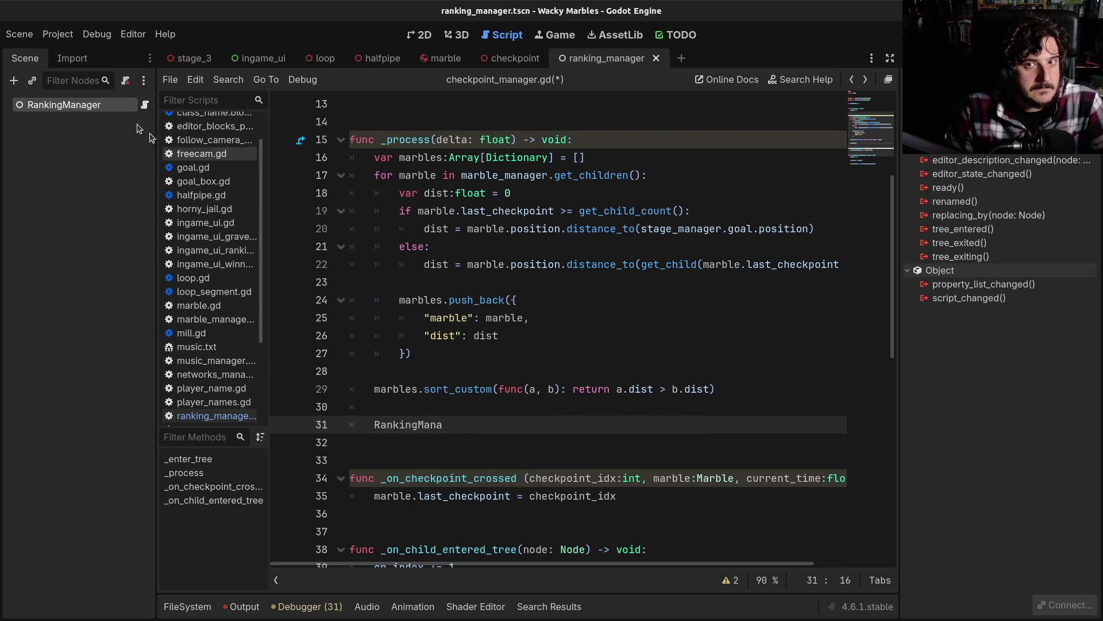
left_click(58, 34)
Step: Register ranking_manager.tscn as the RankingManager autoload in Project Settings
left_click(78, 47)
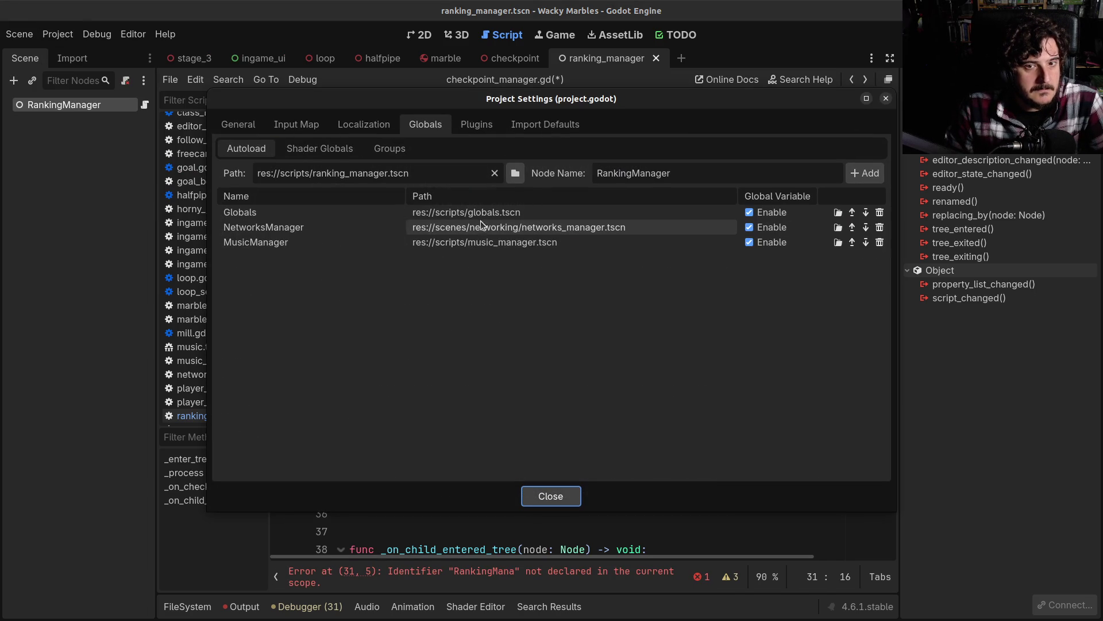
left_click(862, 173)
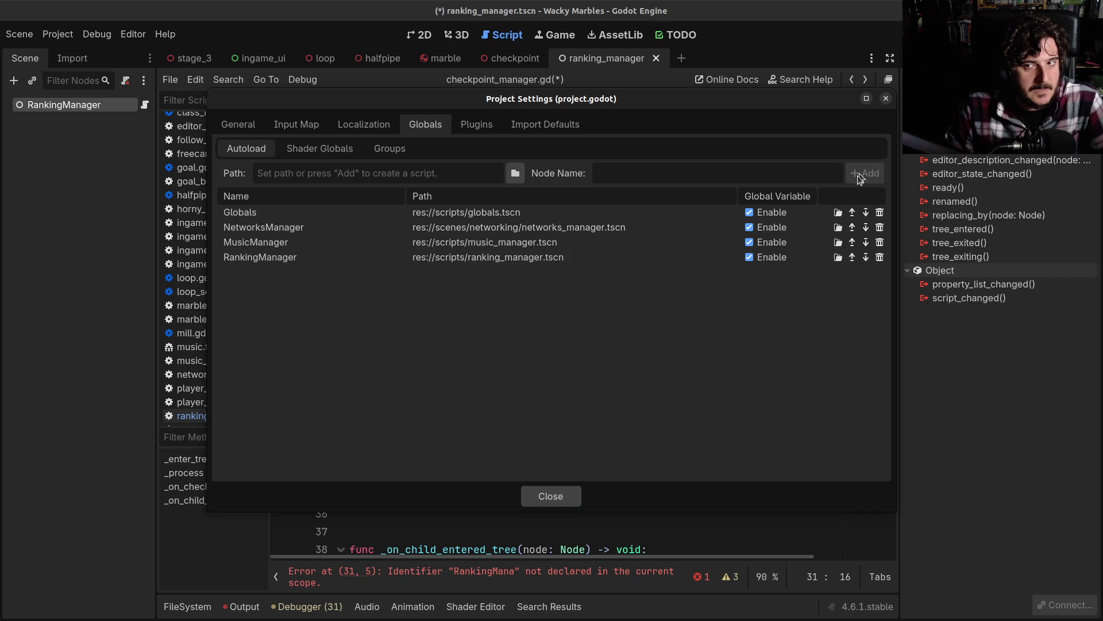
left_click(551, 496)
Step: Complete line 31 as RankingManager.ranking = marbles and save the script
type("ger.")
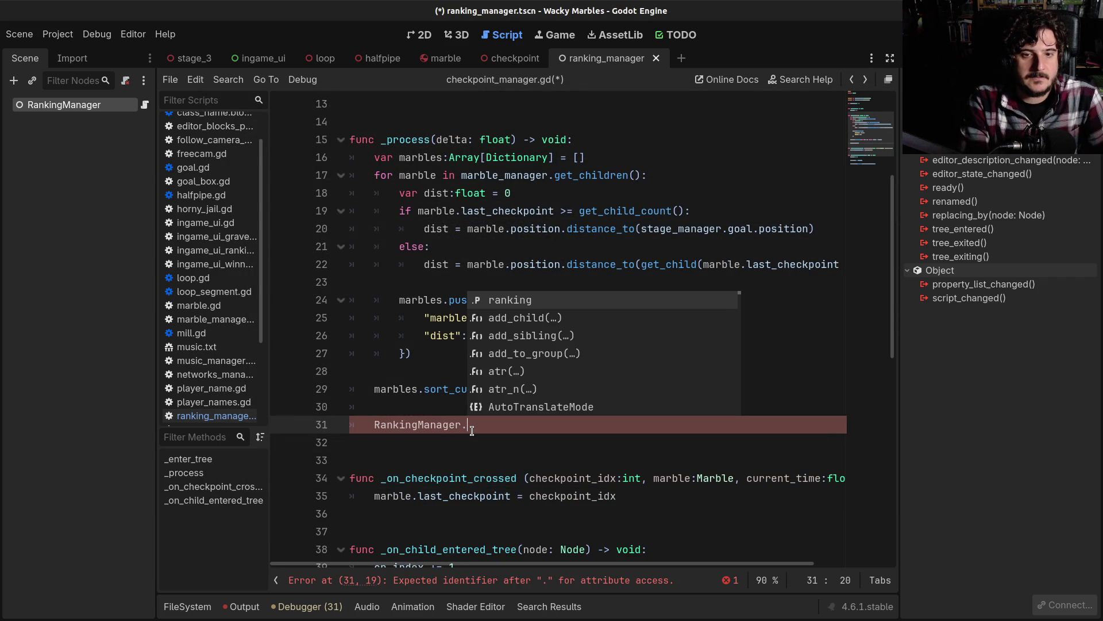
type("ma")
key("BackSpace")
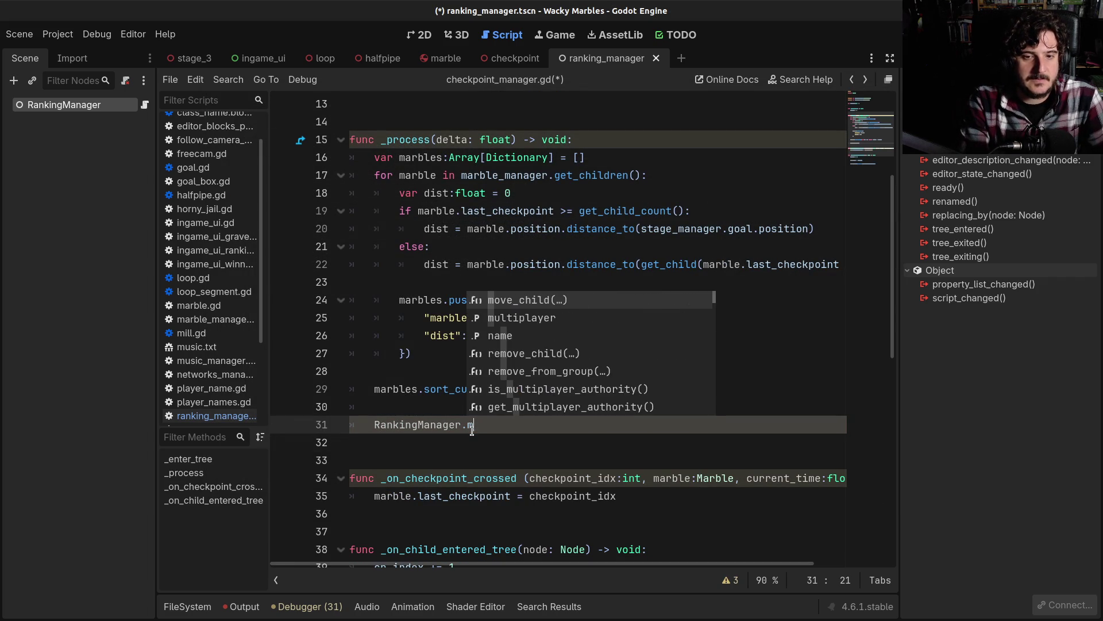
key("BackSpace")
type("ran")
key("Return")
type("= ")
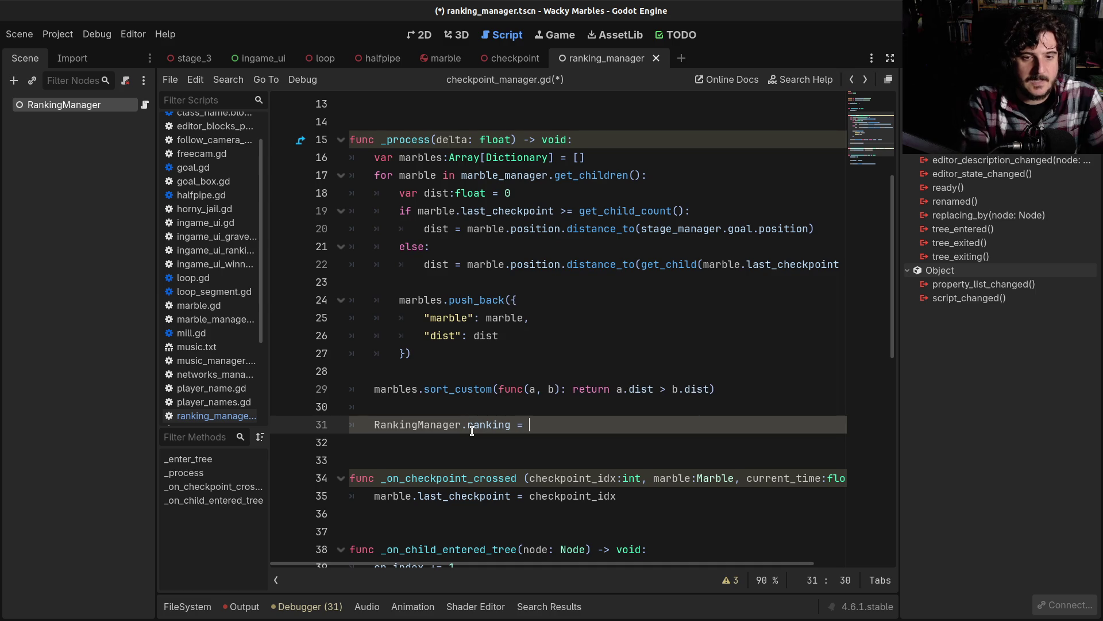
type("mar")
key("Return")
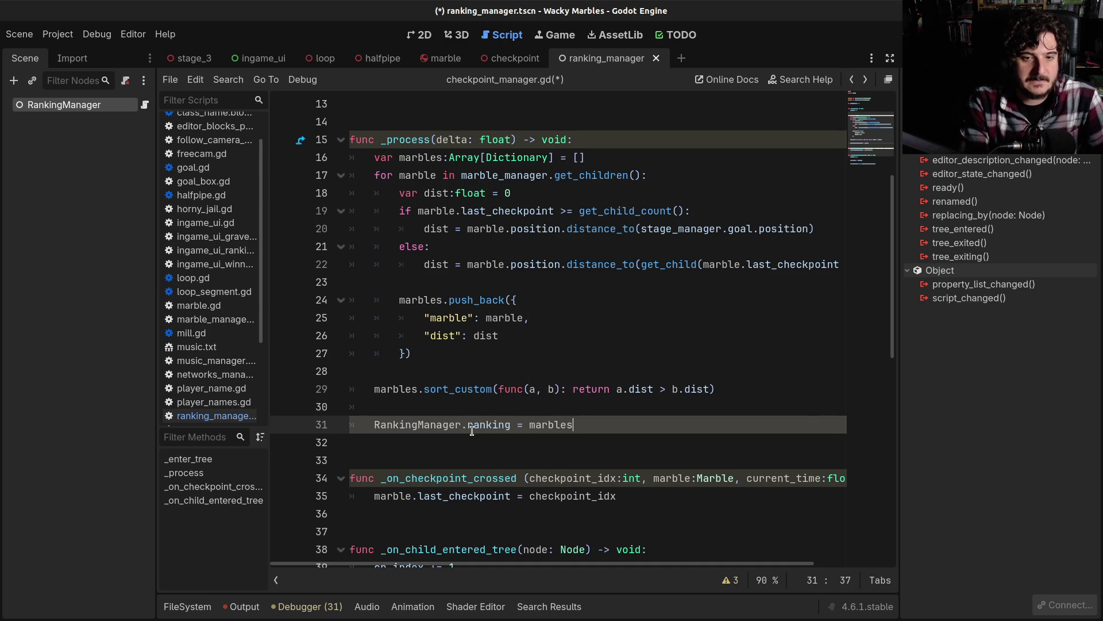
key("ctrl+s")
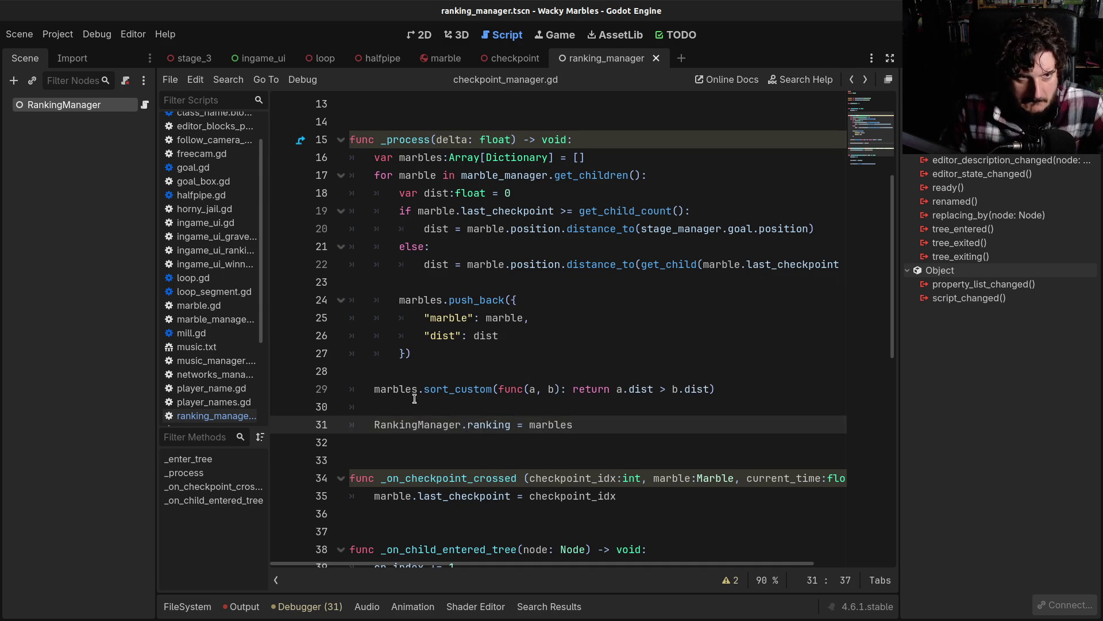
Step: Open the Ranking node's ingame_ui_ranking.gd script from the ingame_ui scene
left_click(415, 400)
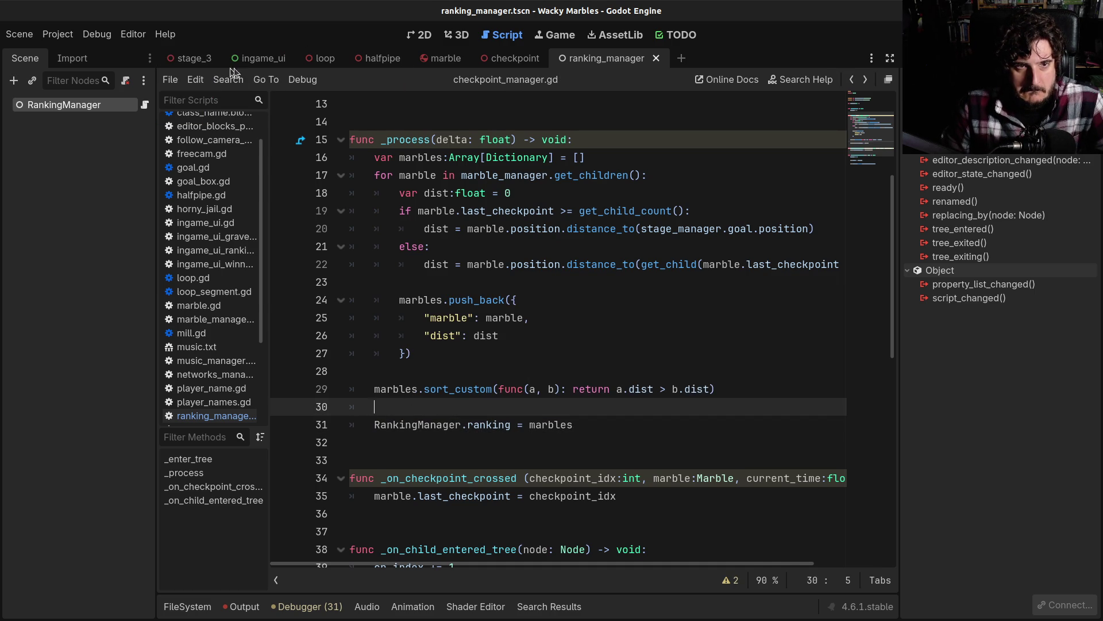
left_click(258, 58)
left_click(129, 298)
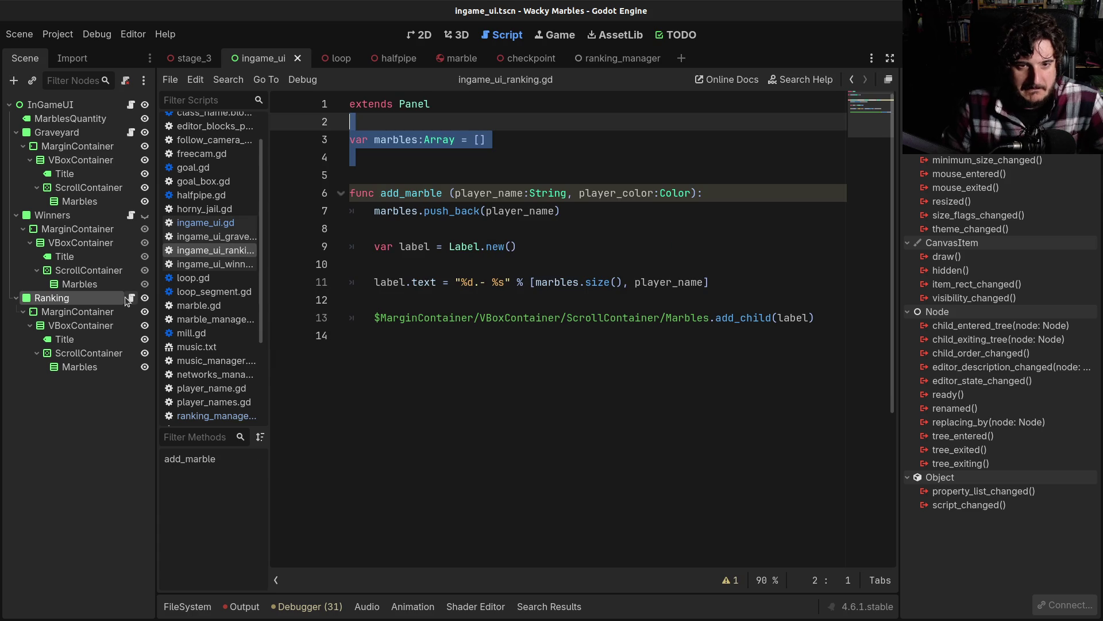
Step: Insert a func _process(delta) header above add_marble
left_click(443, 194)
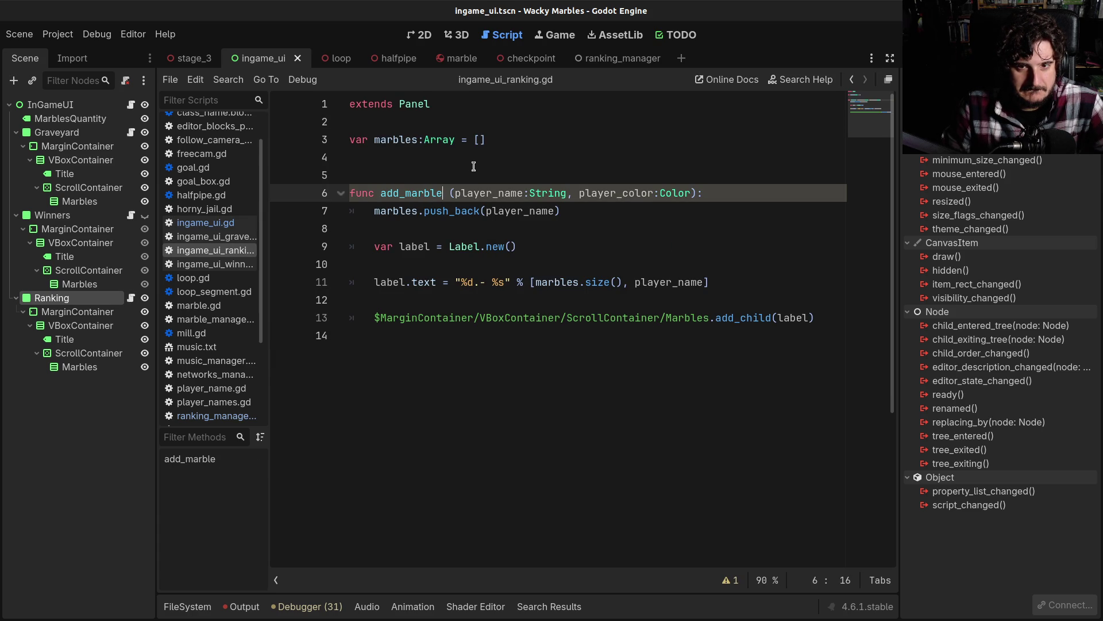
left_click(474, 166)
key("Return")
key("Return")
left_click(561, 186)
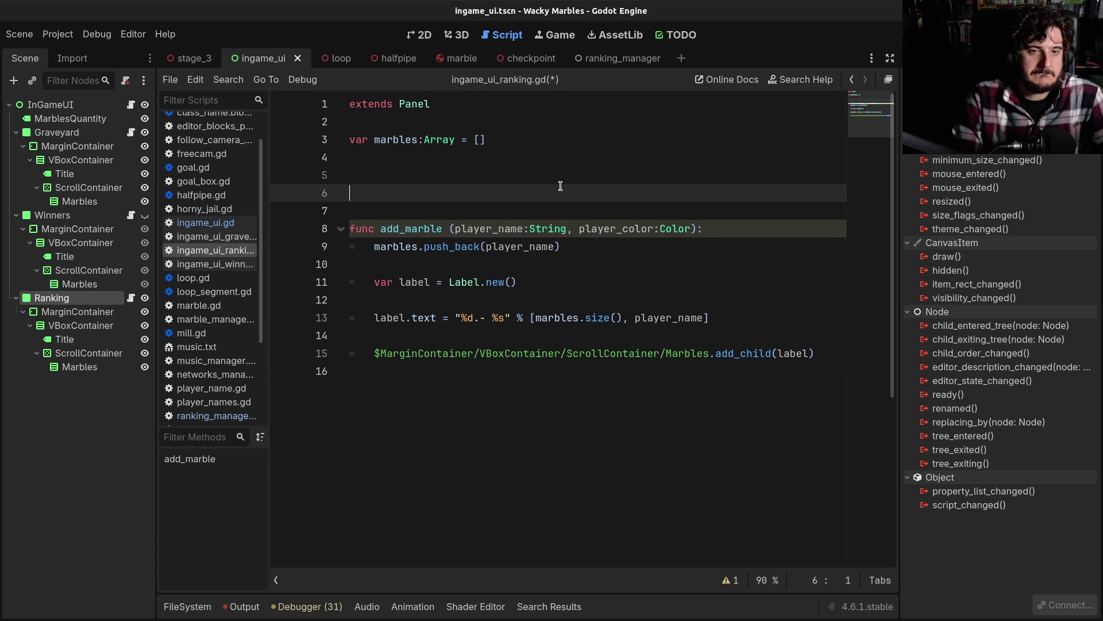
type("func _pro")
key("Return")
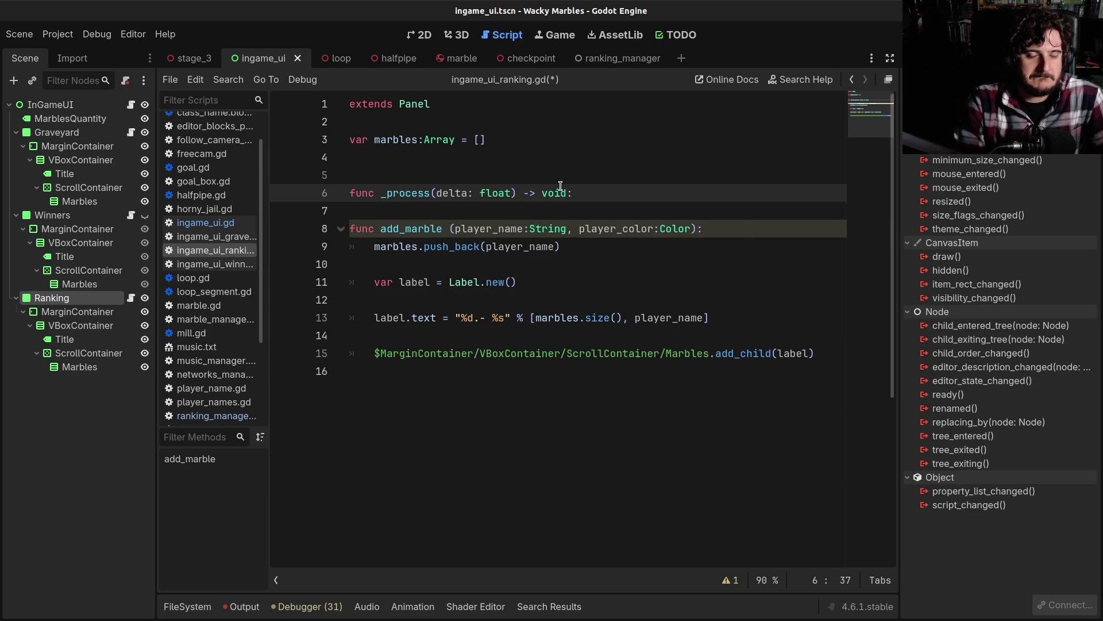
Step: Delete the add_marble header and push_back lines so the label code sits under _process
key("Down")
key("Down")
key("Home")
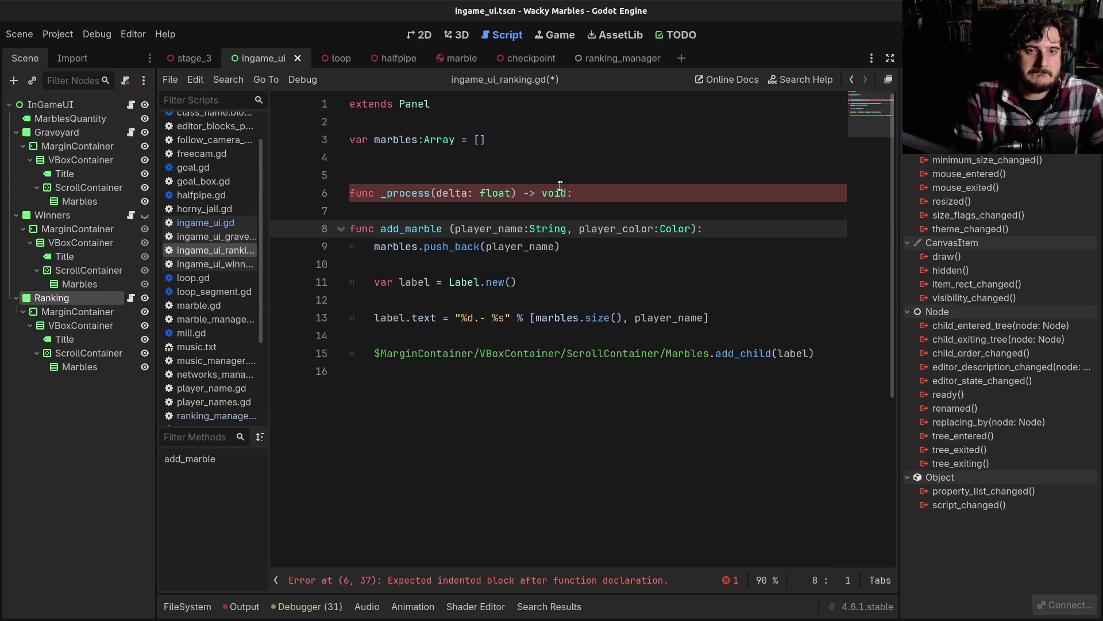
key("shift+Down")
key("shift+Down")
key("BackSpace")
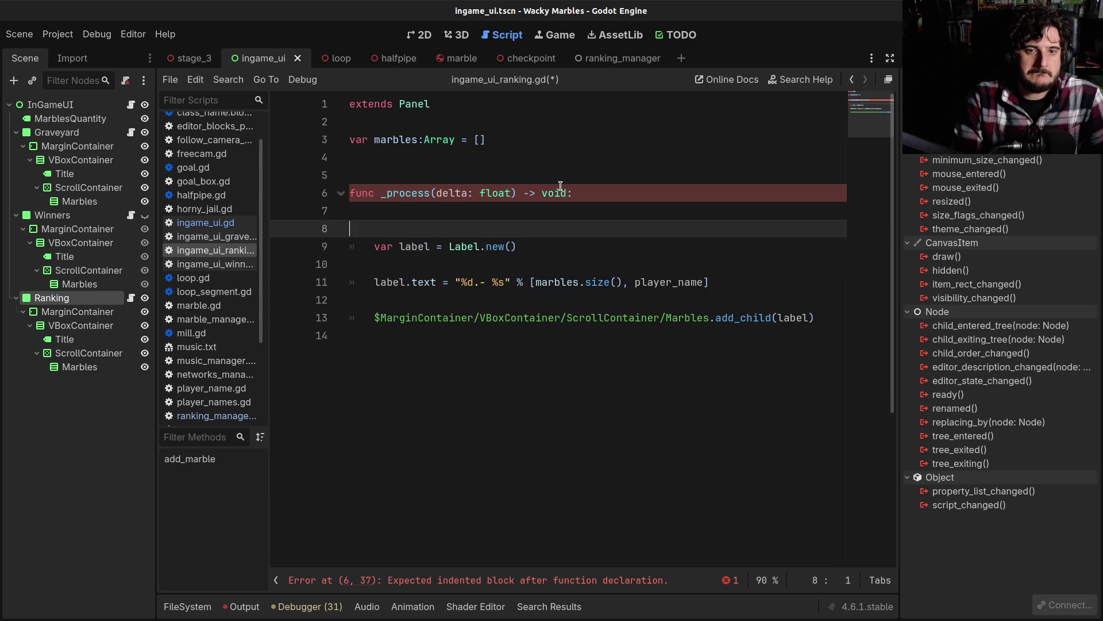
key("BackSpace")
key("Delete")
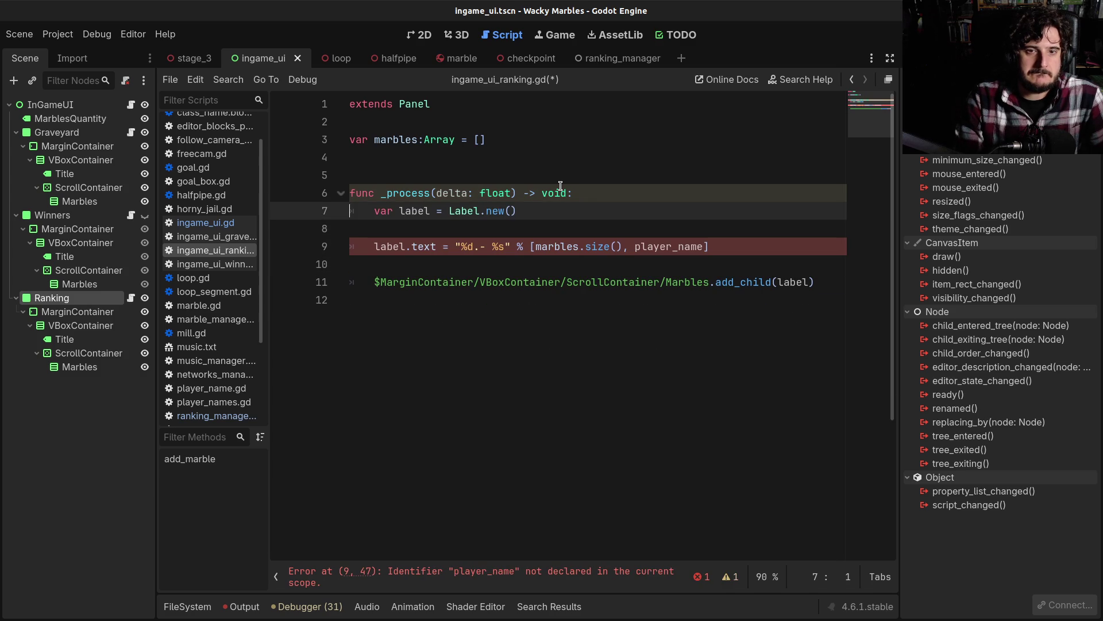
Step: Add a commented-out '#for marble in RankingManager' line above var label and save
key("Home")
key("Return")
key("Up")
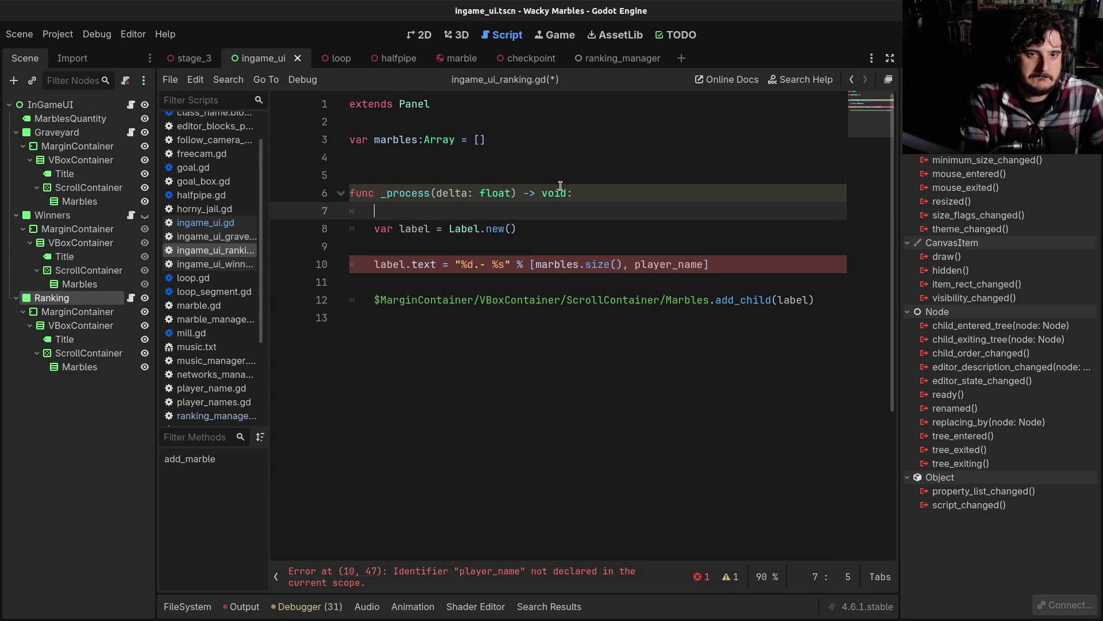
type("for ")
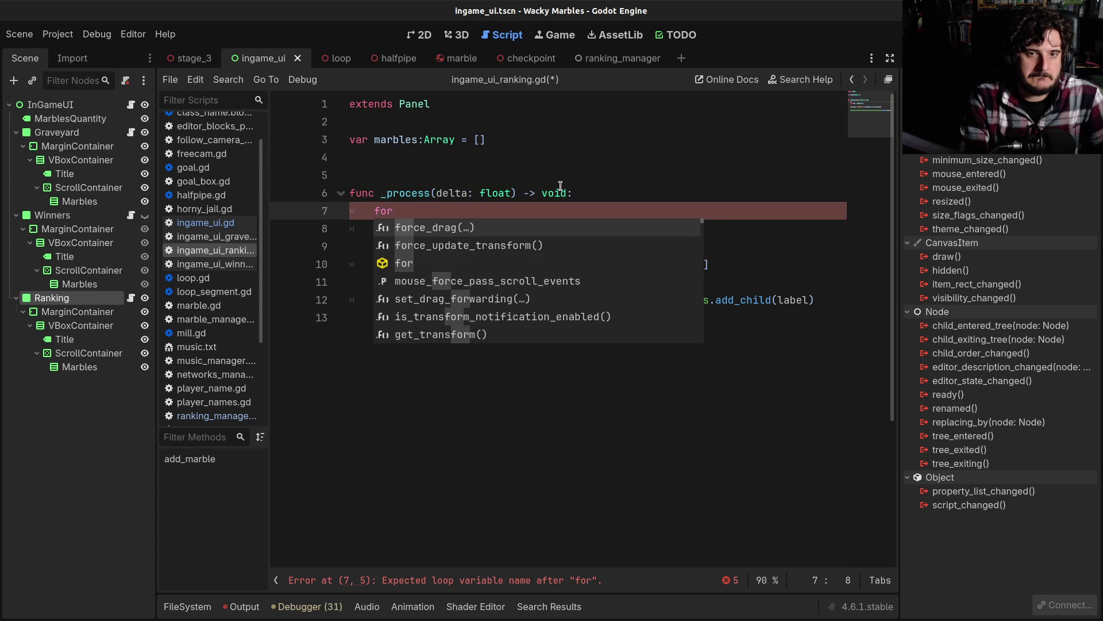
type("marble in ")
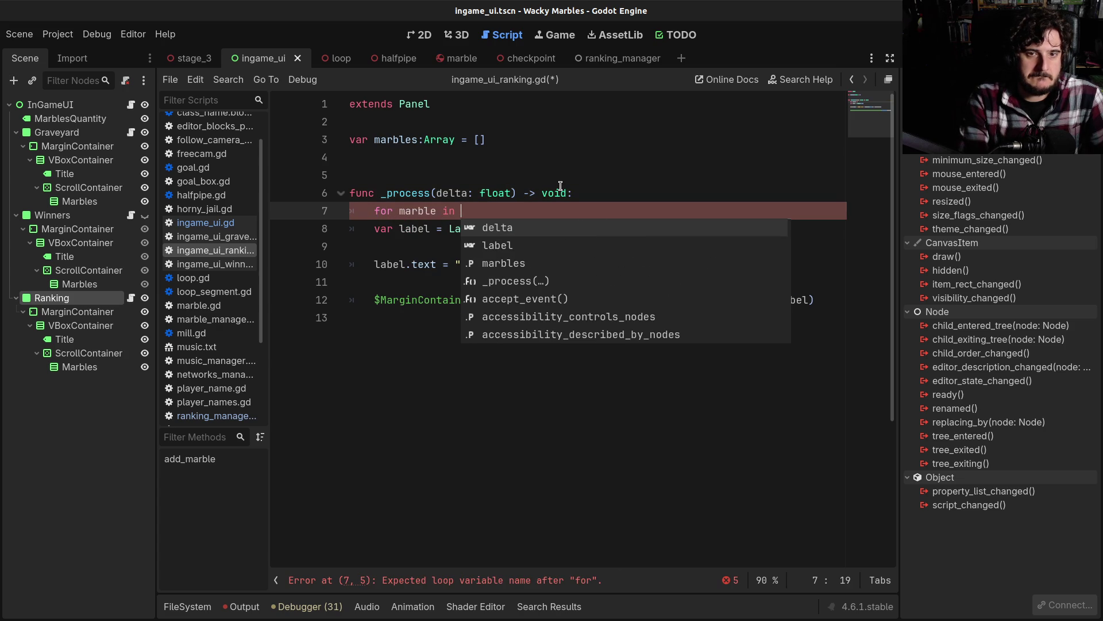
type("Ran")
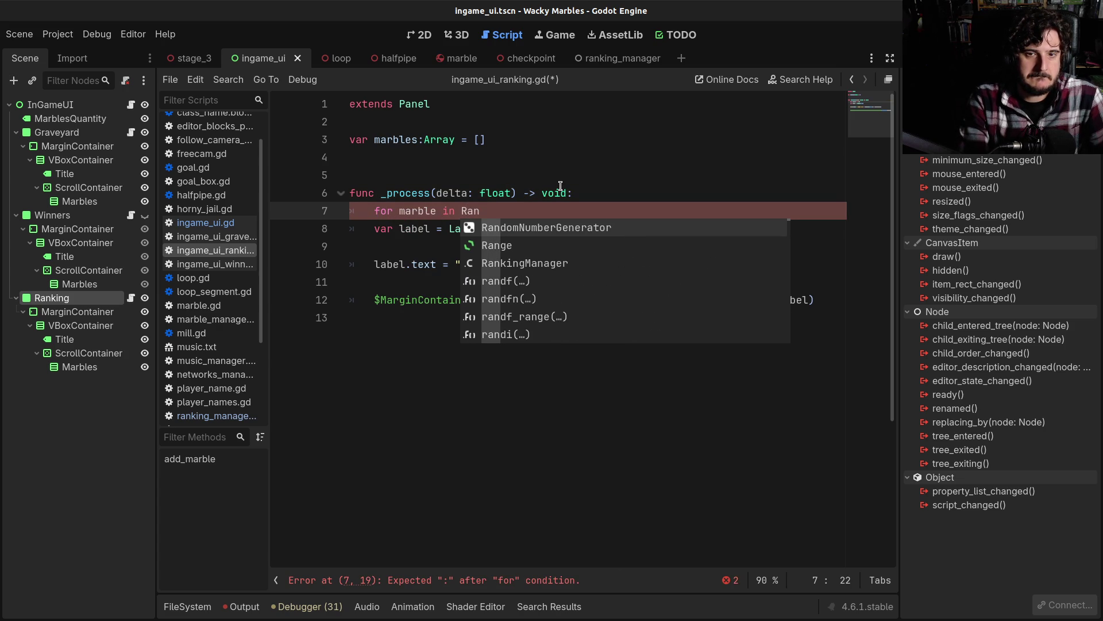
key("Down")
key("Down")
key("Return")
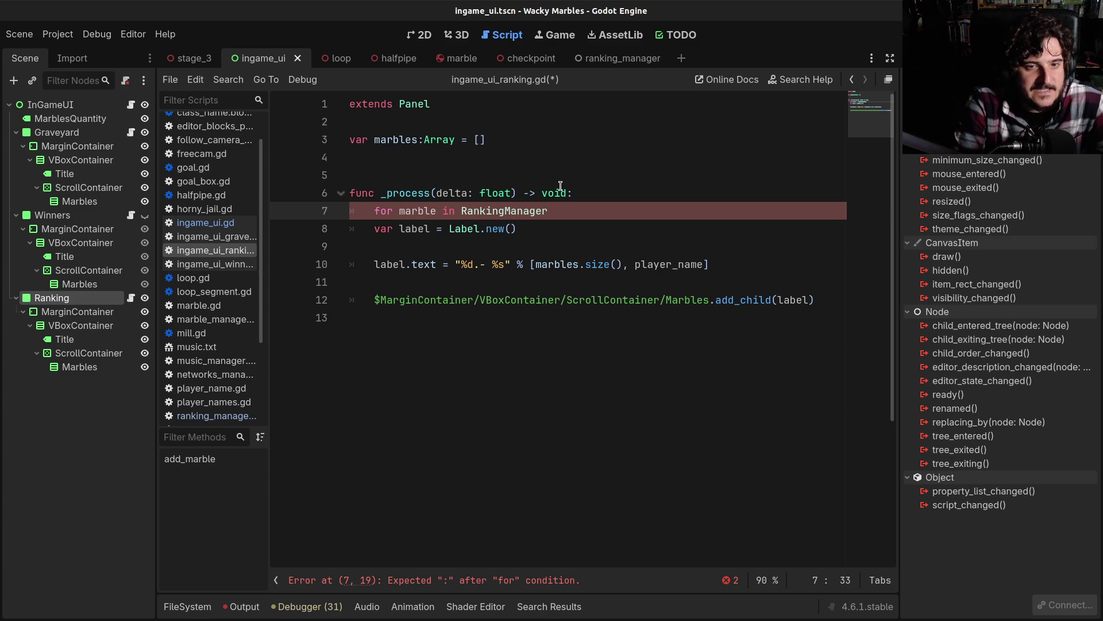
key("ctrl+k")
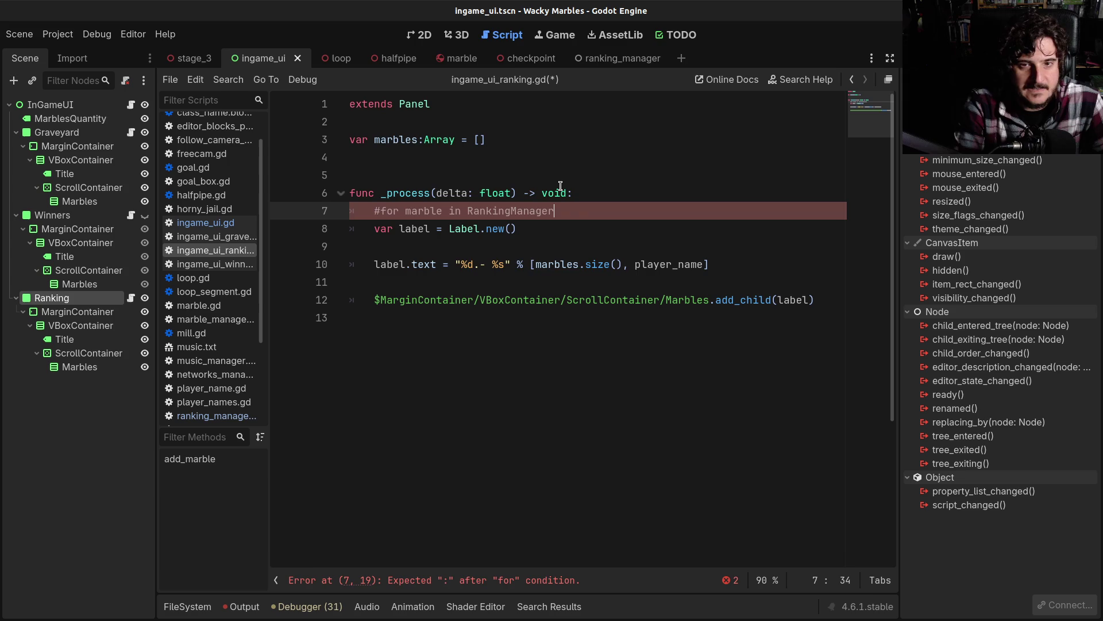
key("ctrl+s")
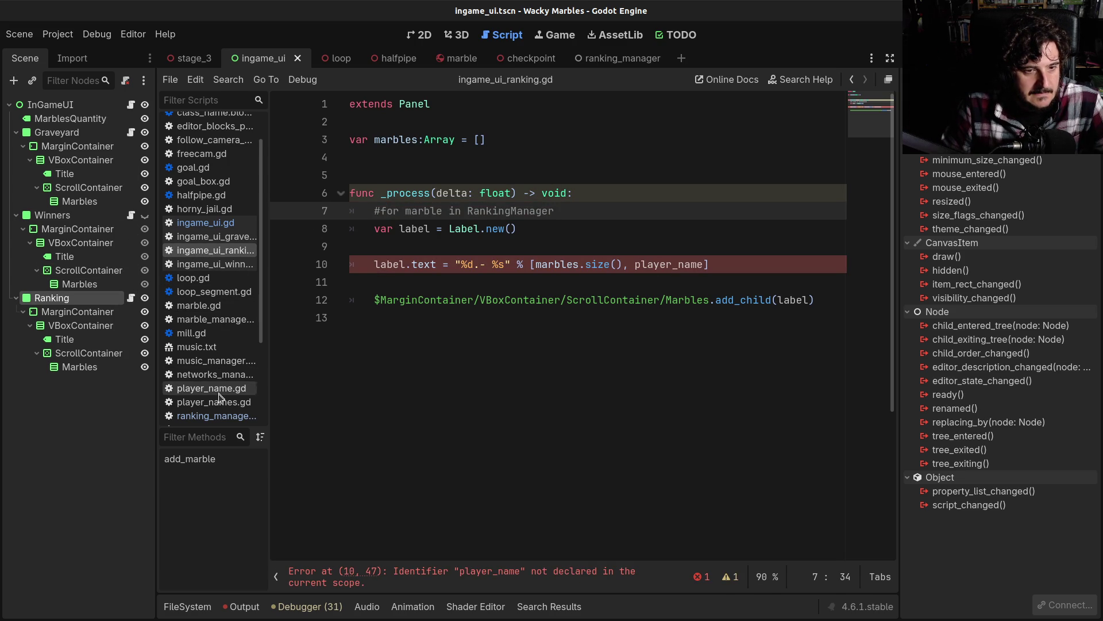
Step: Scroll through marble_manager.gd, then return to checkpoint_manager.gd with a wider code view
left_click(218, 320)
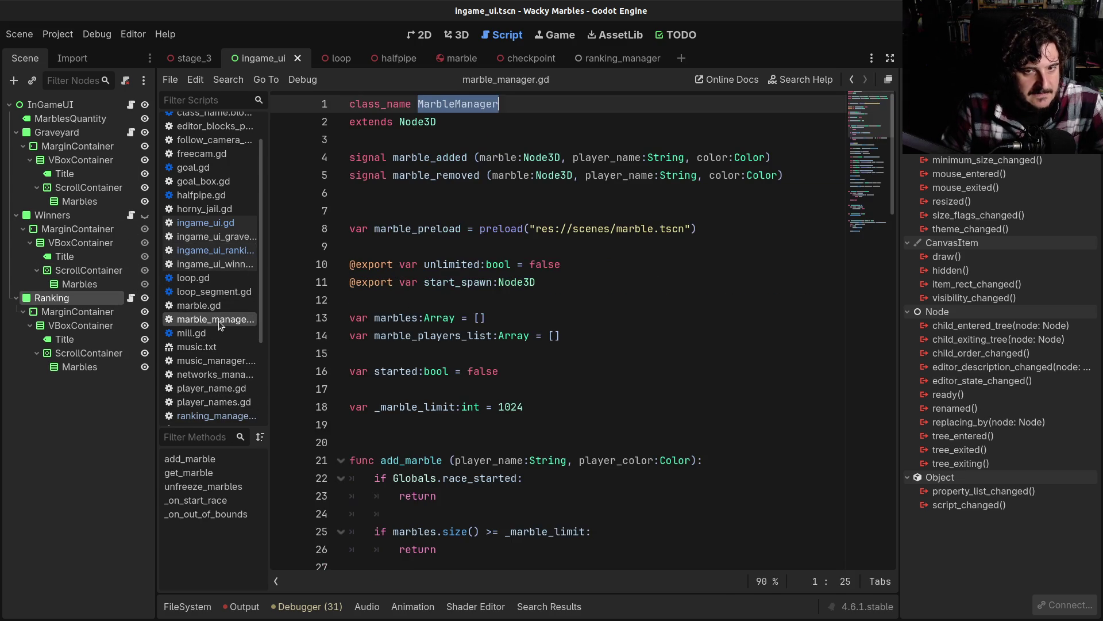
scroll(217, 295, "down", 3)
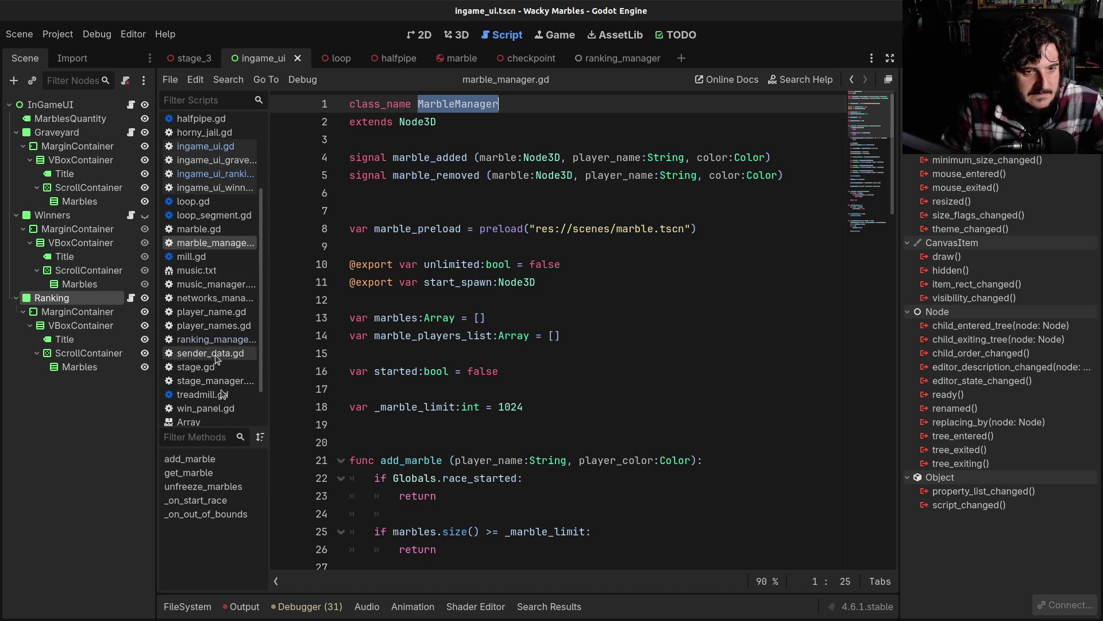
scroll(222, 385, "down", 1)
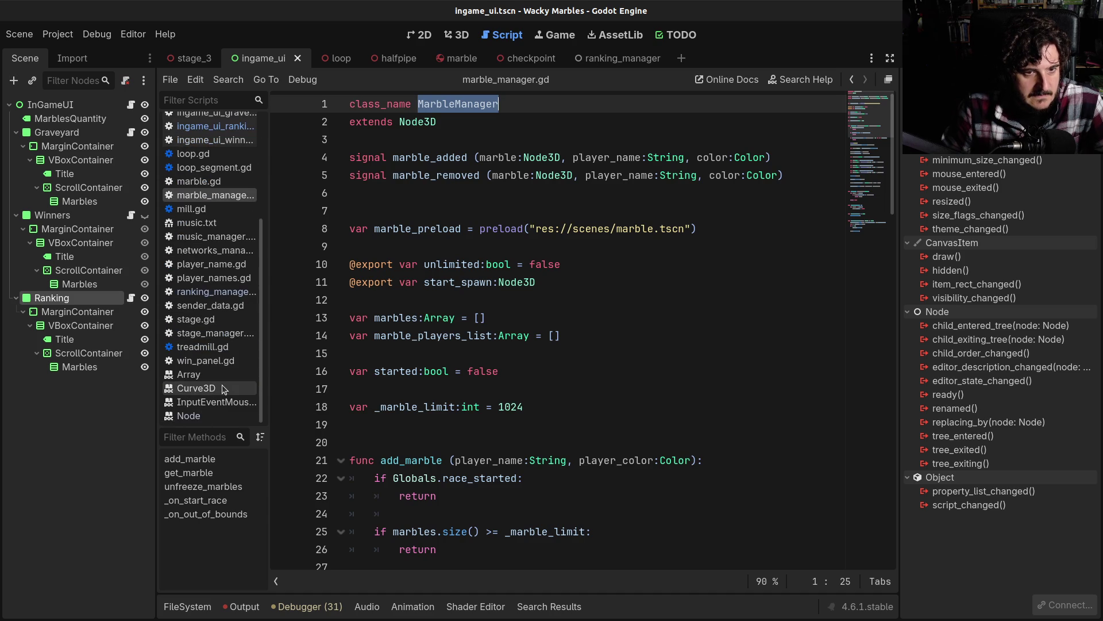
scroll(222, 385, "up", 4)
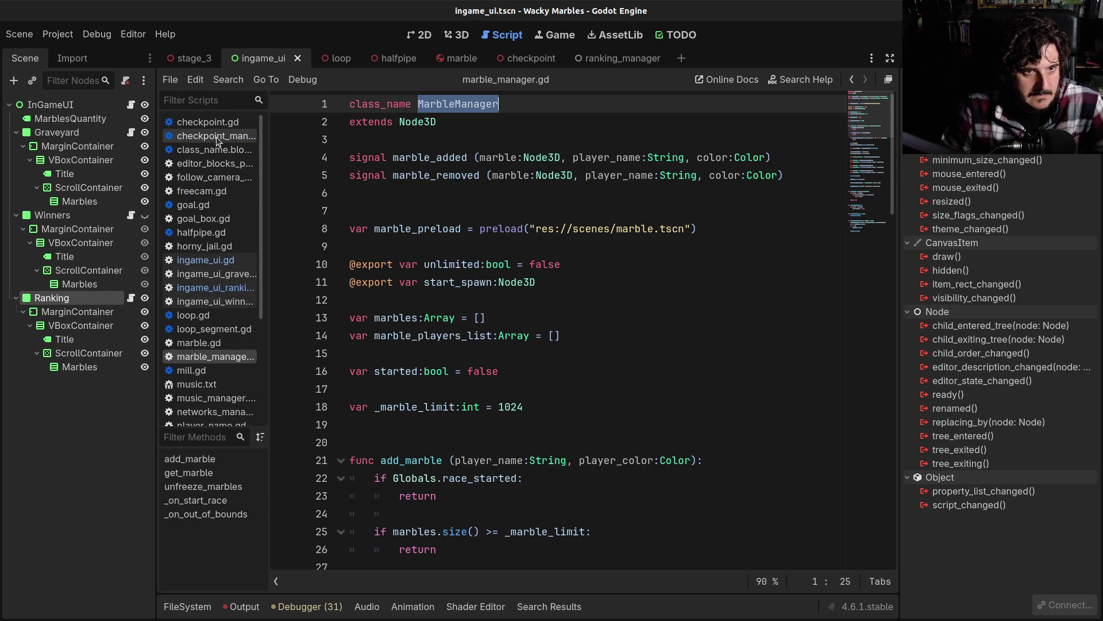
left_click(216, 136)
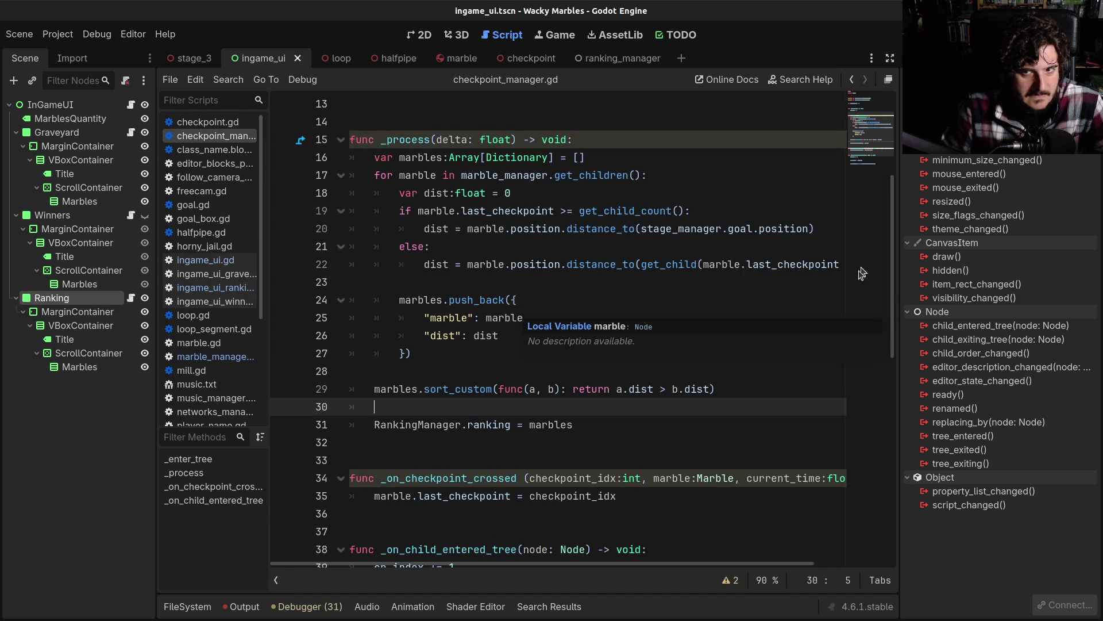
left_click_drag(899, 285, 1024, 270)
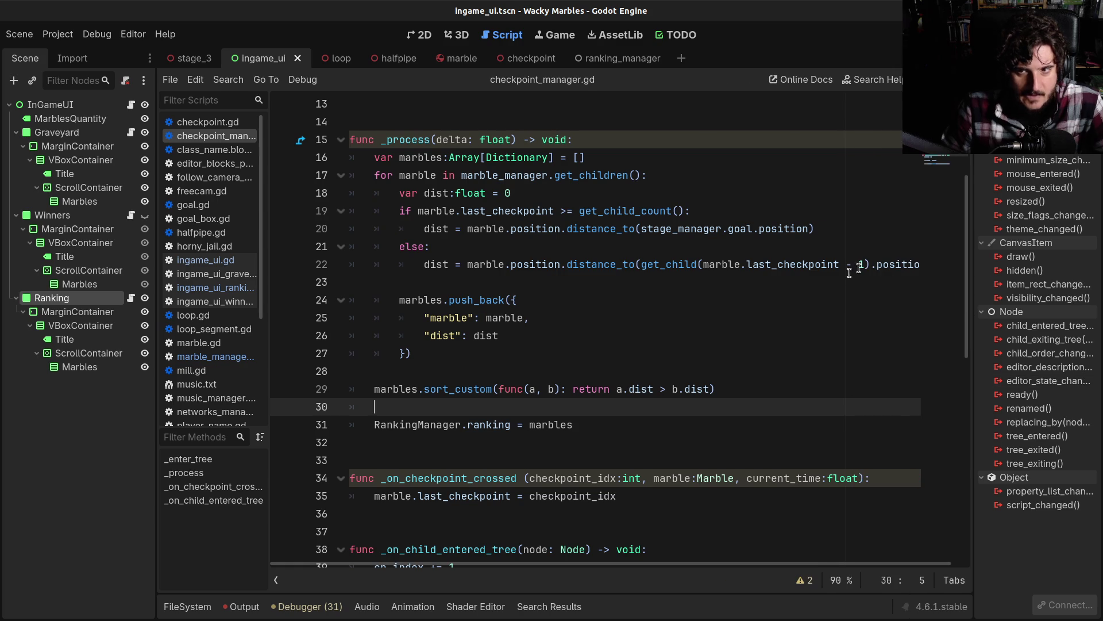
Step: Inspect the goal and checkpoint distance lines in _process, then switch to marble_manager.gd
left_click_drag(903, 264, 423, 268)
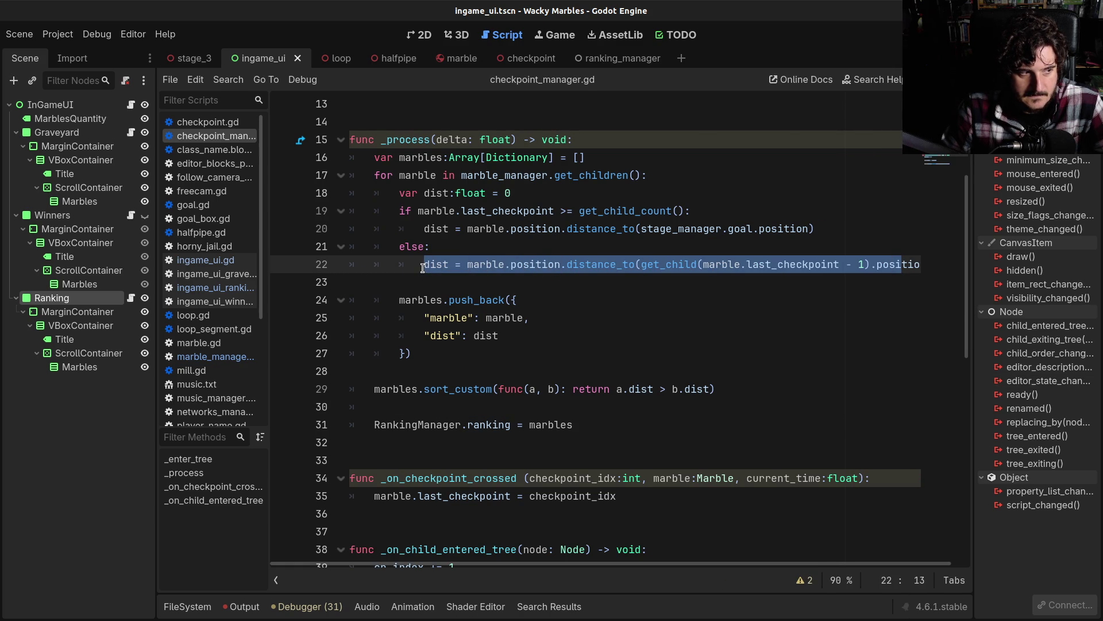
left_click(423, 268)
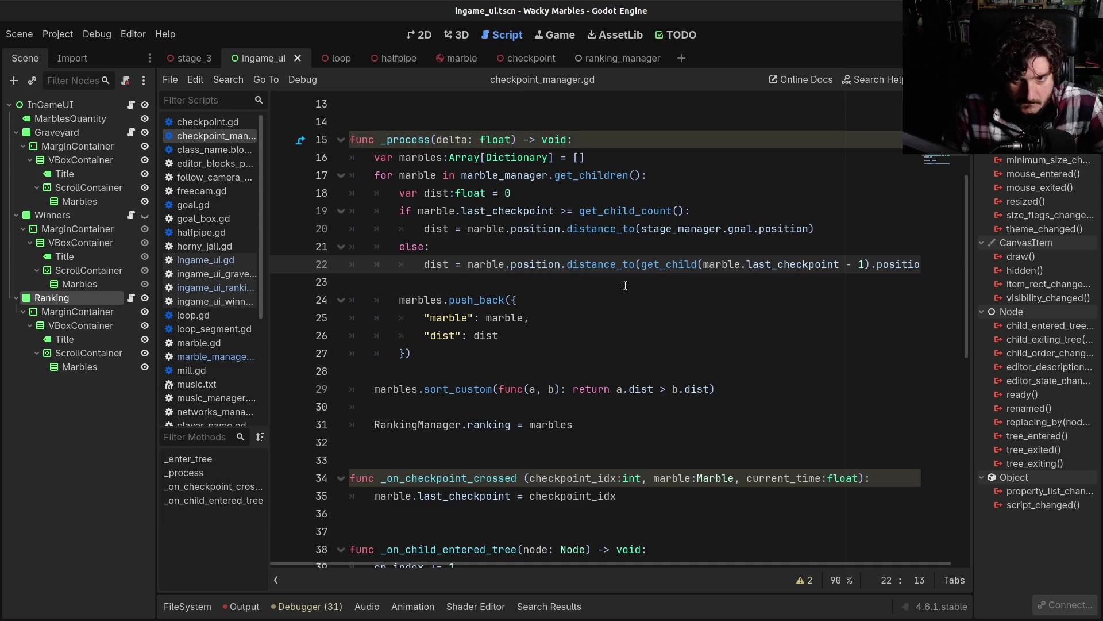
mouse_move(422, 229)
left_mouse_down()
mouse_move(713, 237)
mouse_move(827, 225)
left_mouse_up()
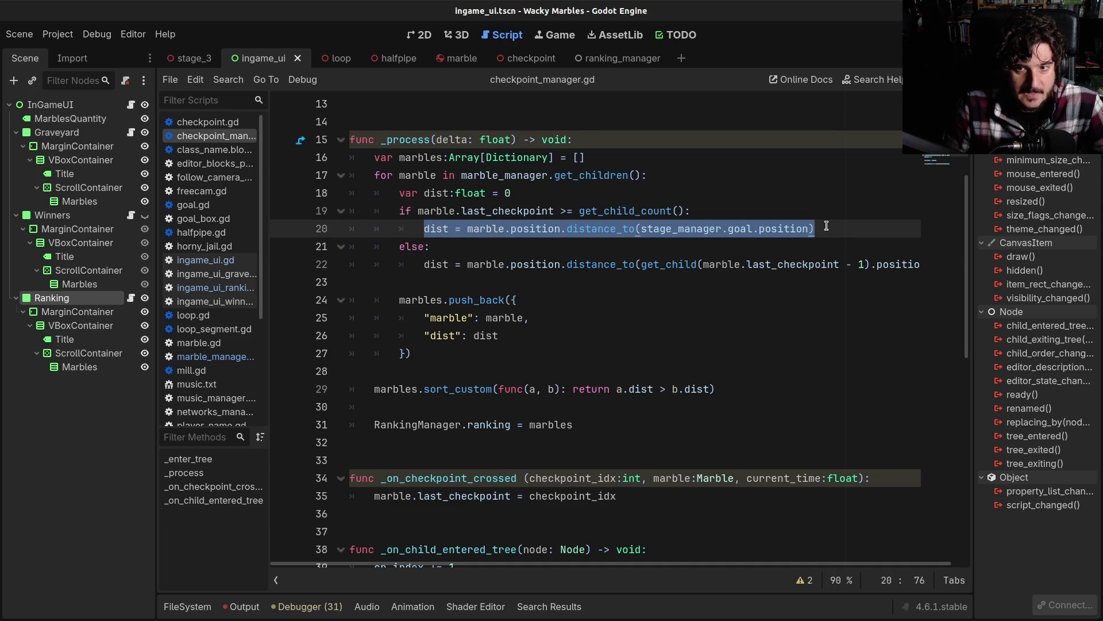
left_click(827, 225)
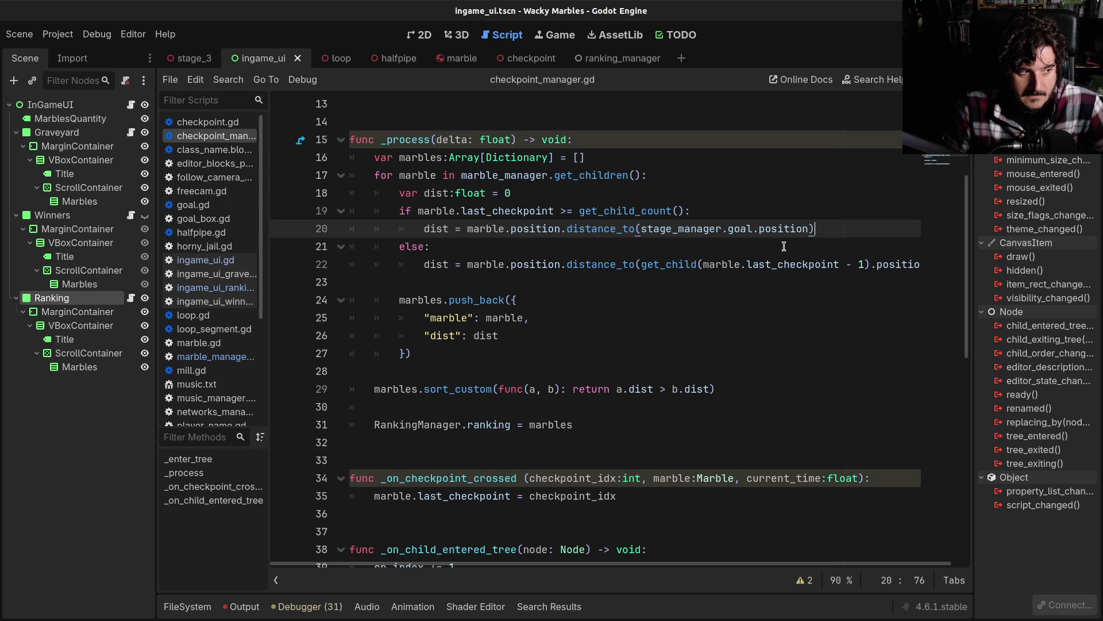
left_click(706, 265)
left_click_drag(706, 264, 866, 265)
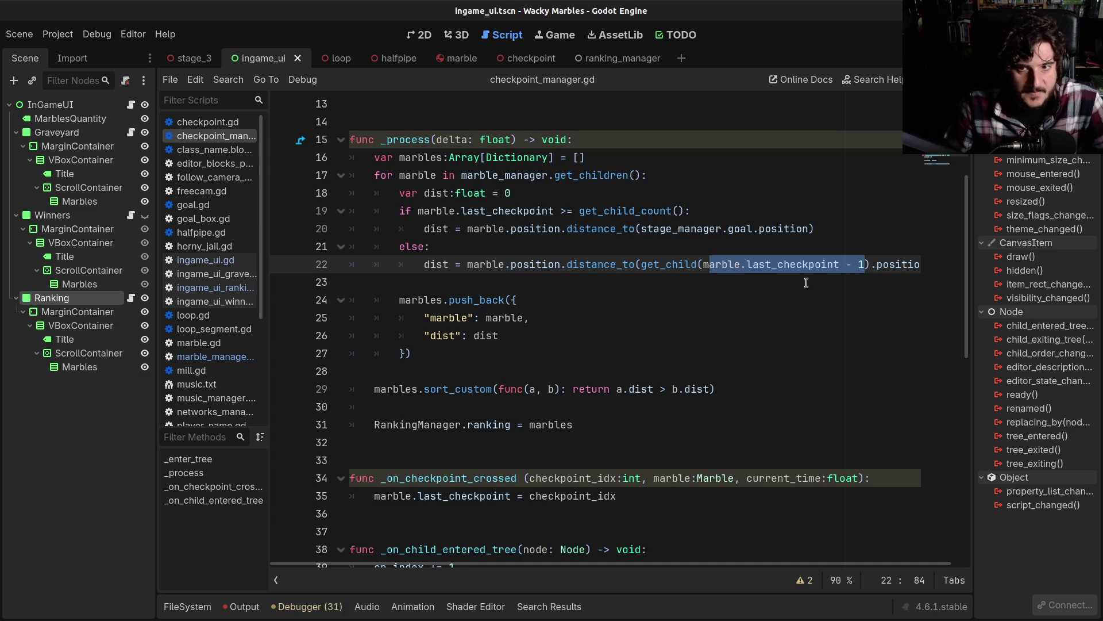
left_click(215, 356)
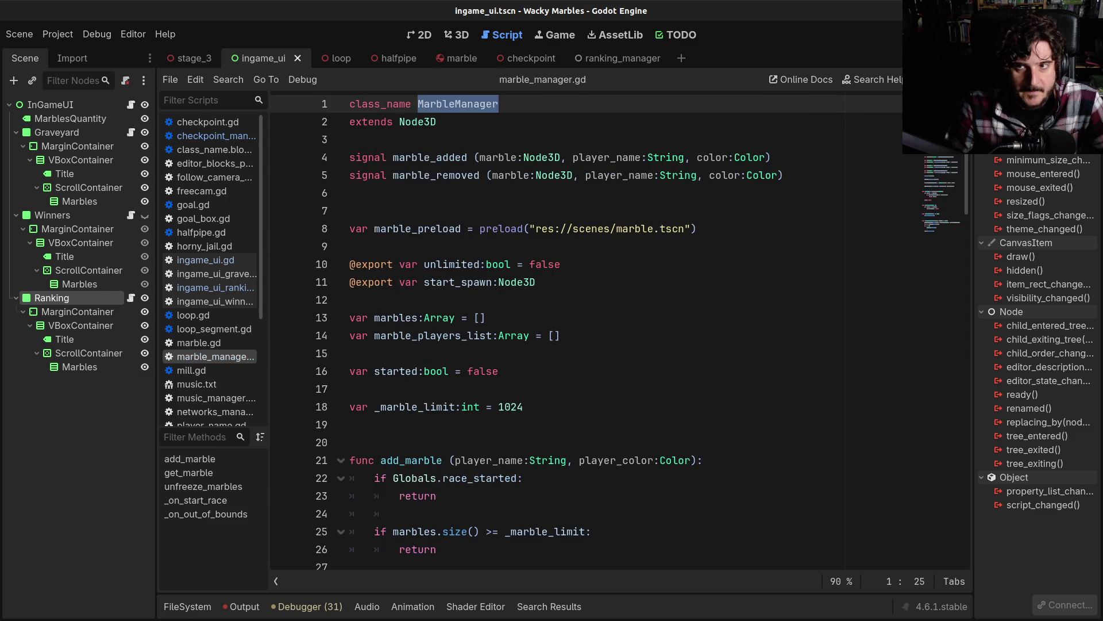
Step: Glance at ingame_ui_ranking.gd, then return to line 22's get_child call in checkpoint_manager.gd
left_click(216, 287)
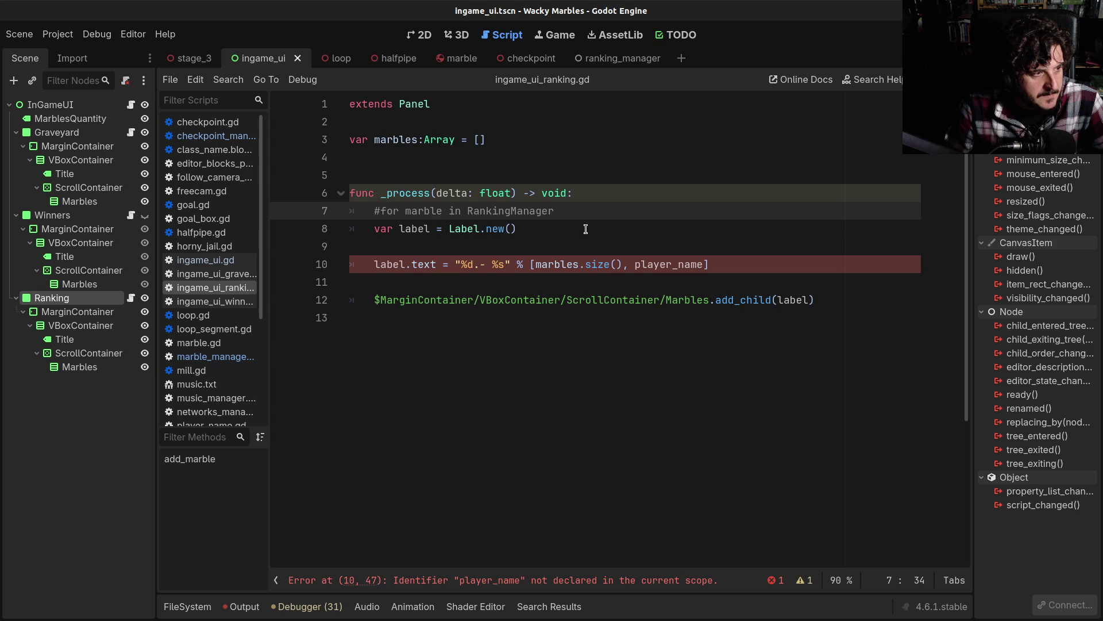
left_click(577, 234)
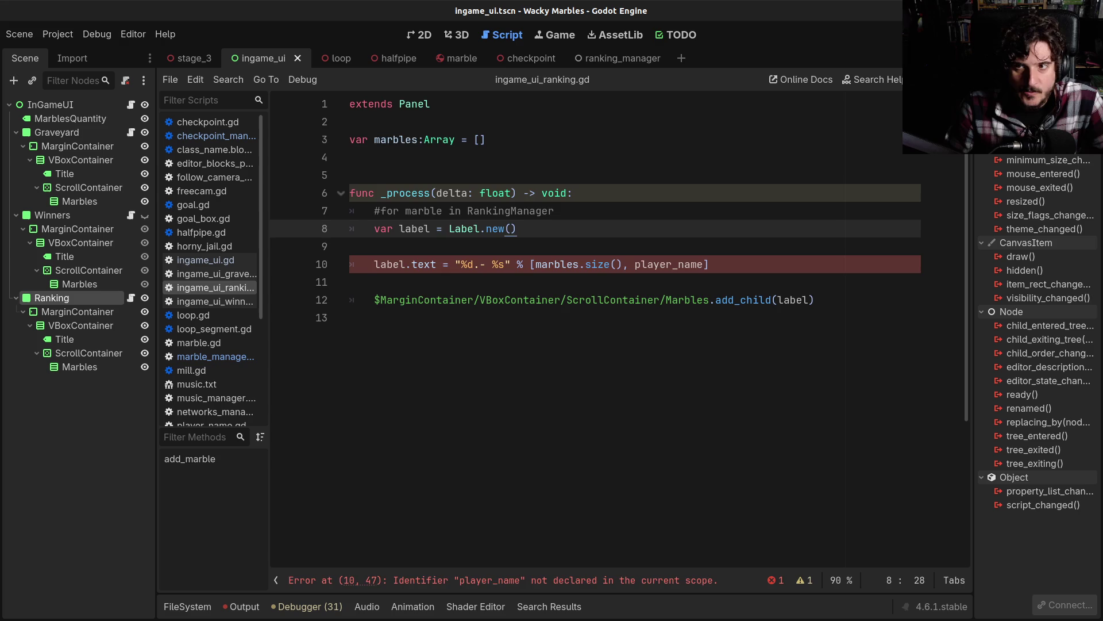
key("alt+Left")
key("alt+Left")
left_click(667, 264)
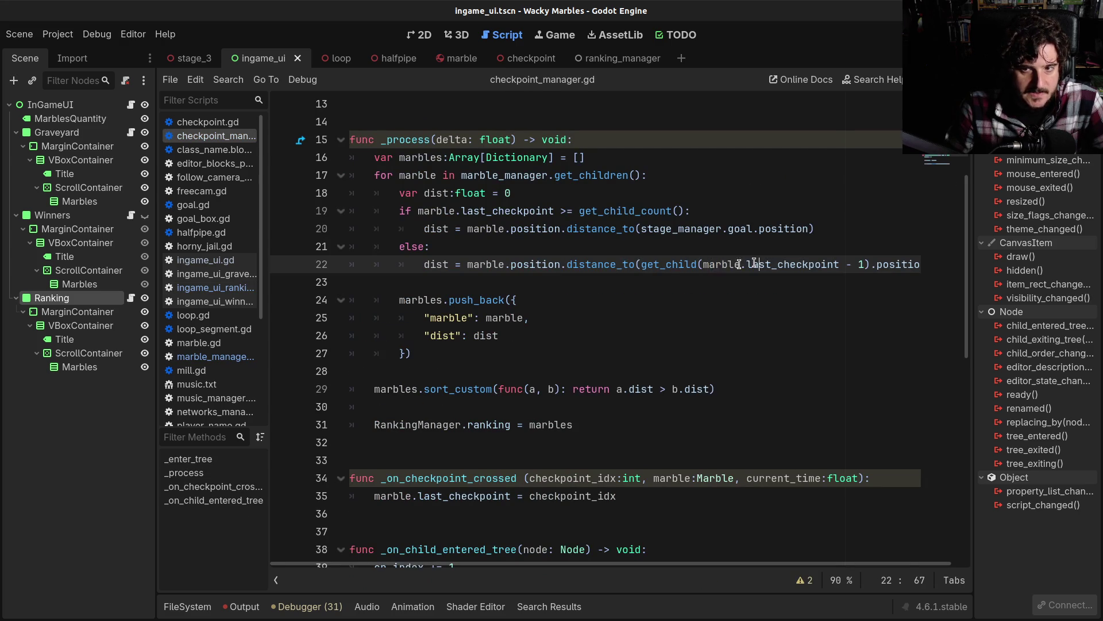
left_click_drag(667, 264, 875, 262)
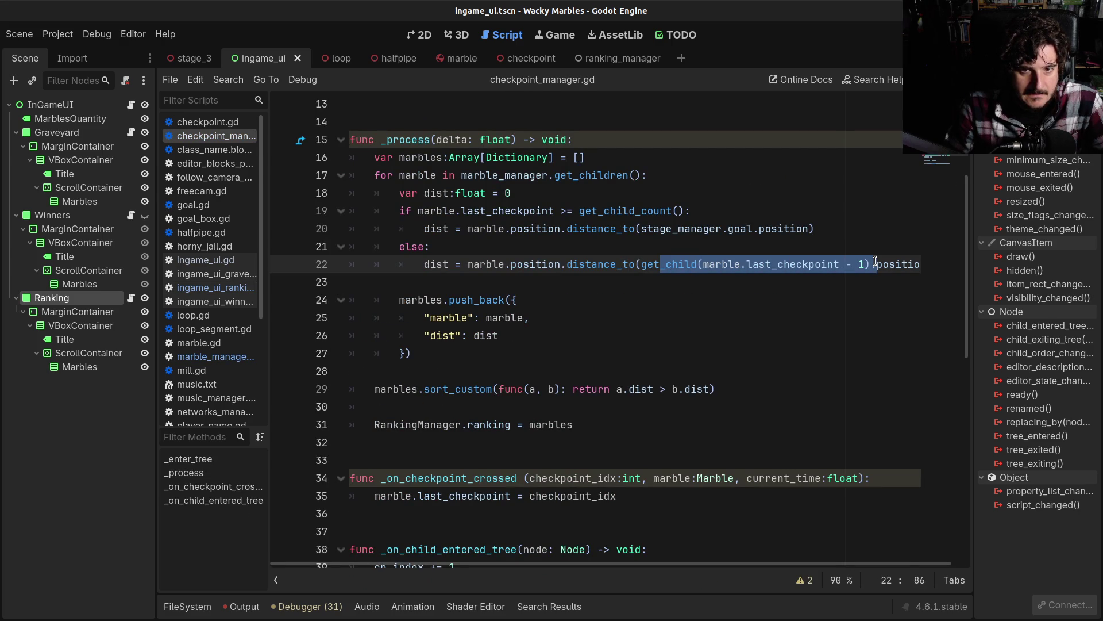
key("ctrl+shift+F11")
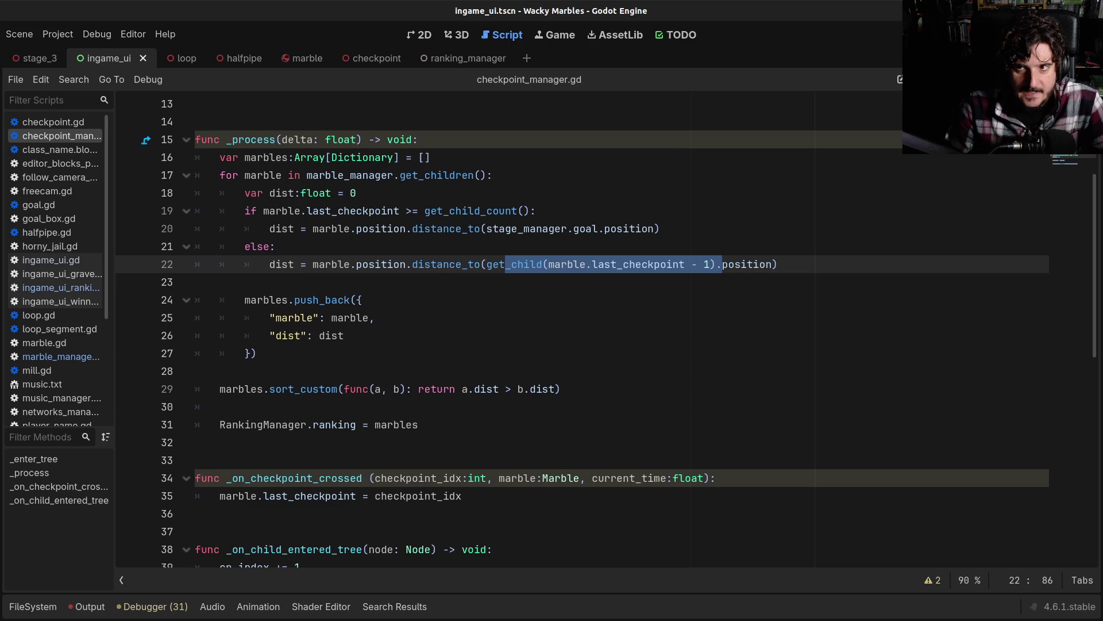
left_click(500, 322)
left_click_drag(274, 266, 822, 263)
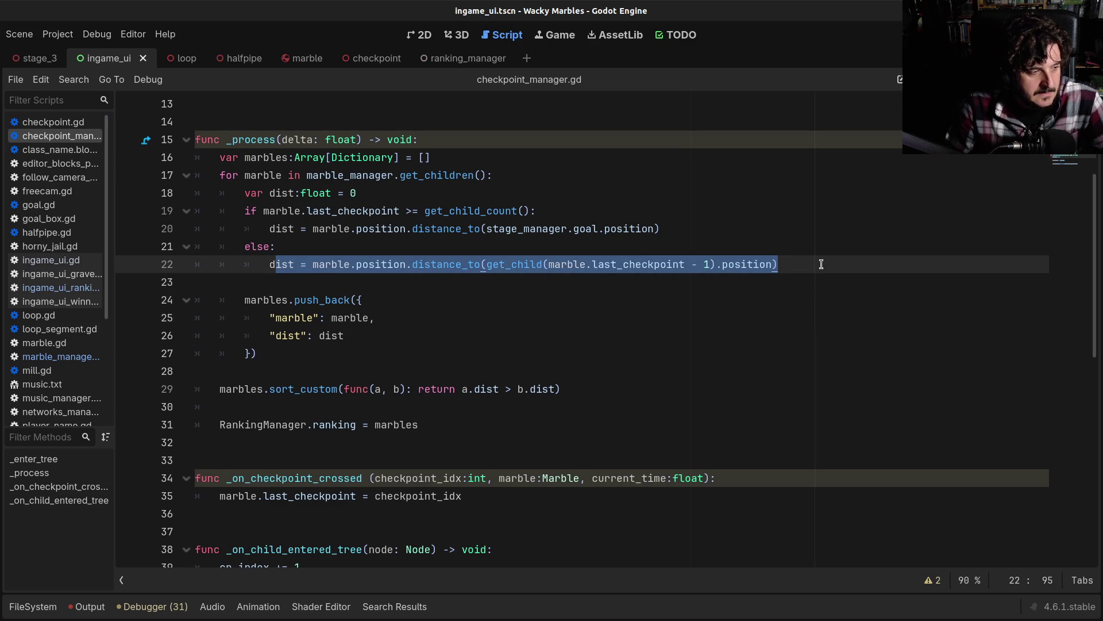
left_click(821, 264)
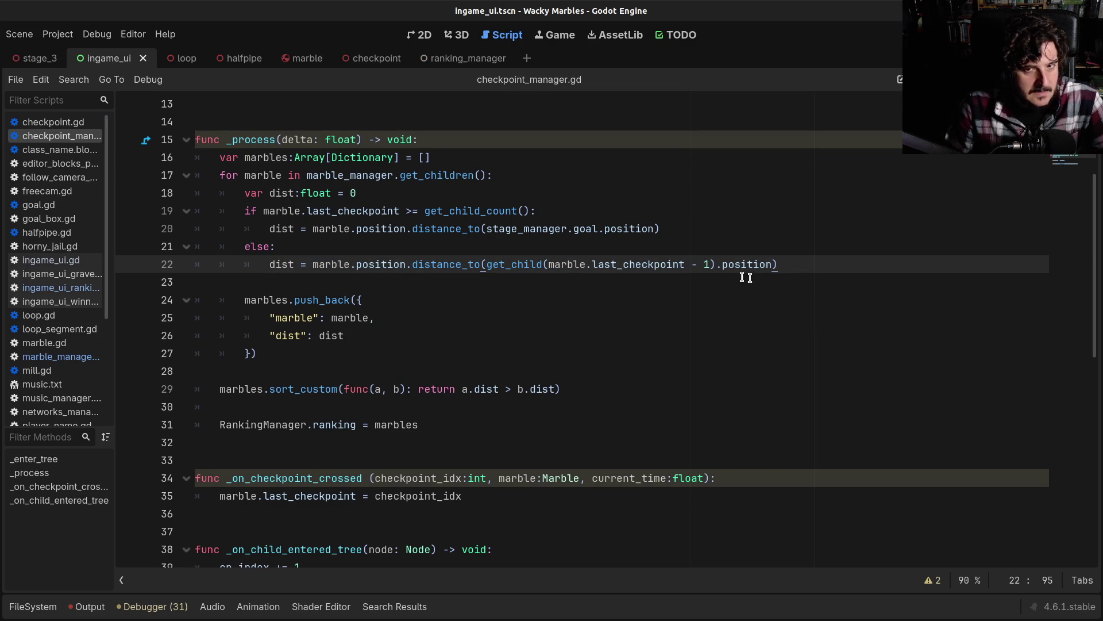
mouse_move(269, 229)
left_mouse_down()
mouse_move(696, 218)
mouse_move(723, 232)
left_mouse_up()
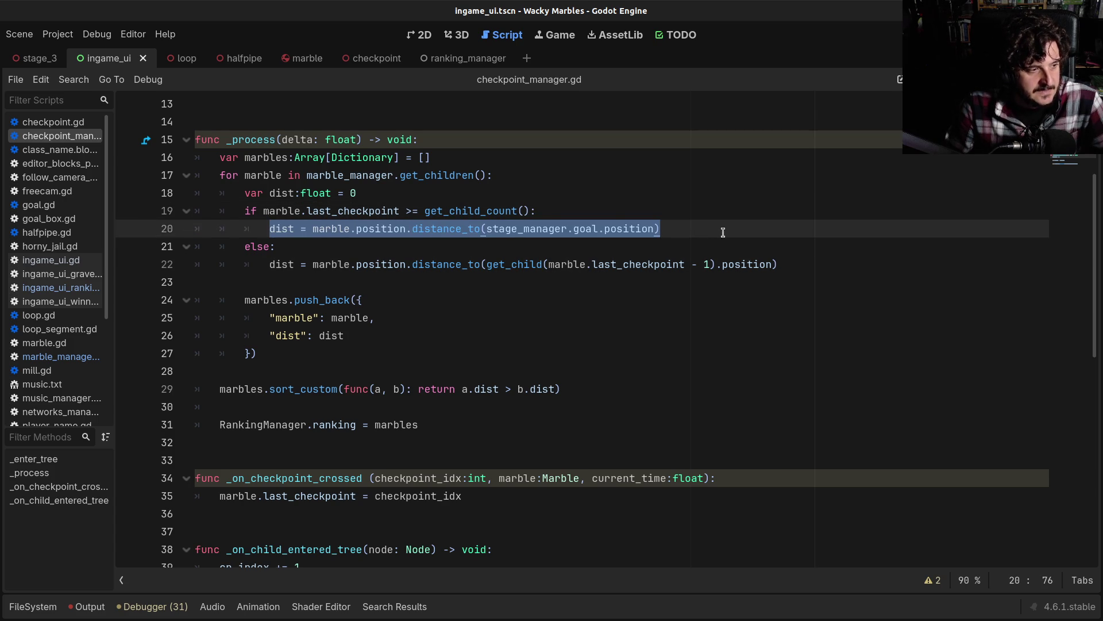
left_click(723, 232)
left_click(418, 389)
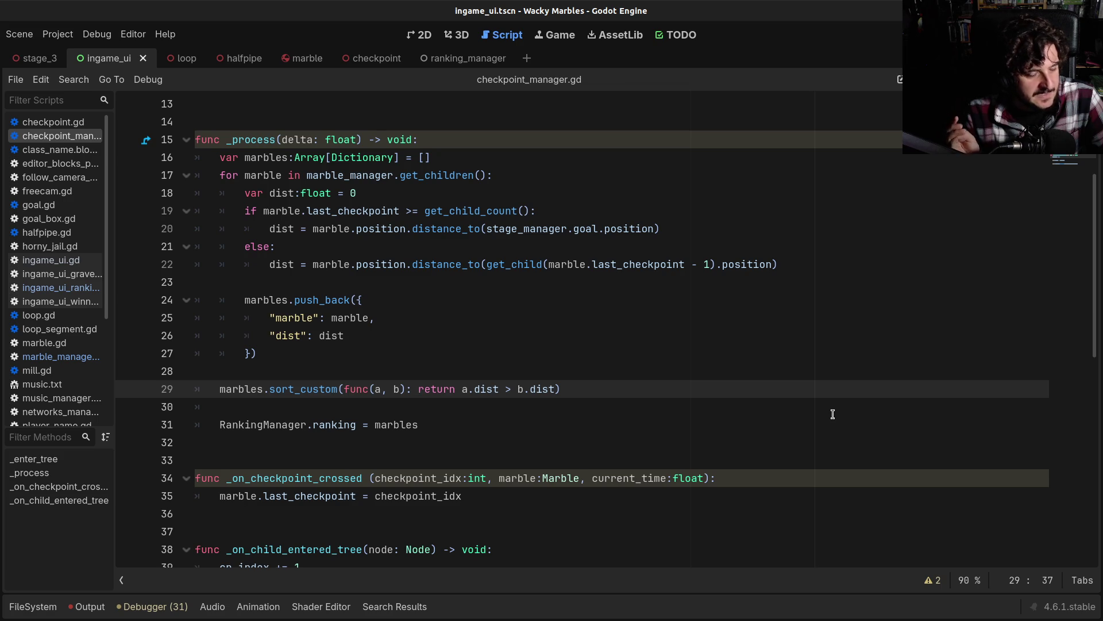
Step: Review the dist assignments on lines 20 and 22, then add a blank line after var dist:float = 0
left_click_drag(268, 228, 705, 234)
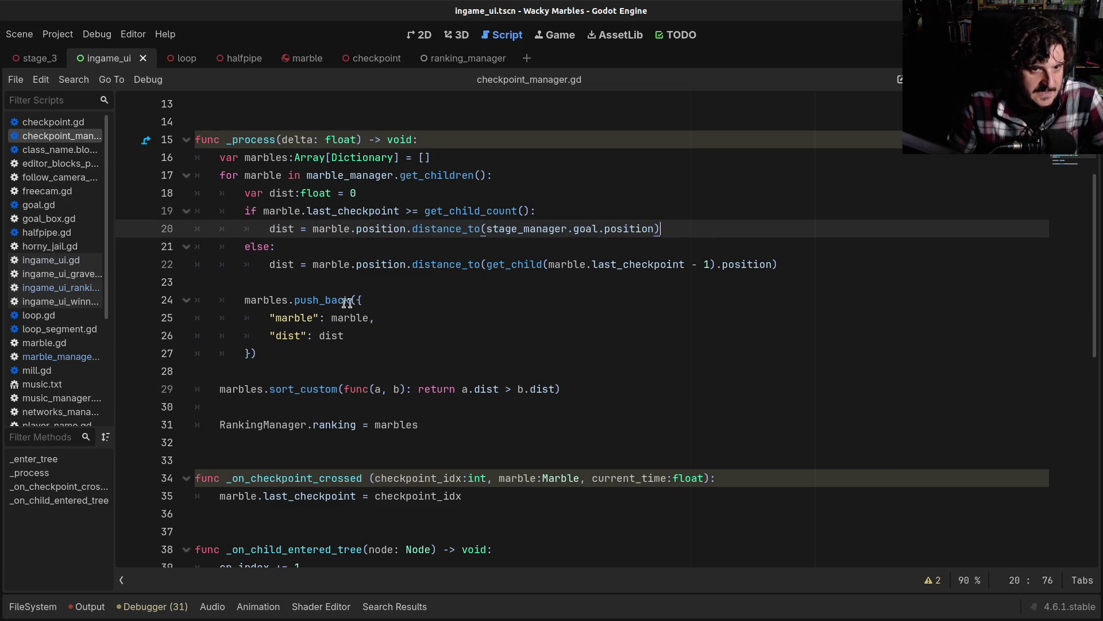
left_click_drag(270, 266, 805, 264)
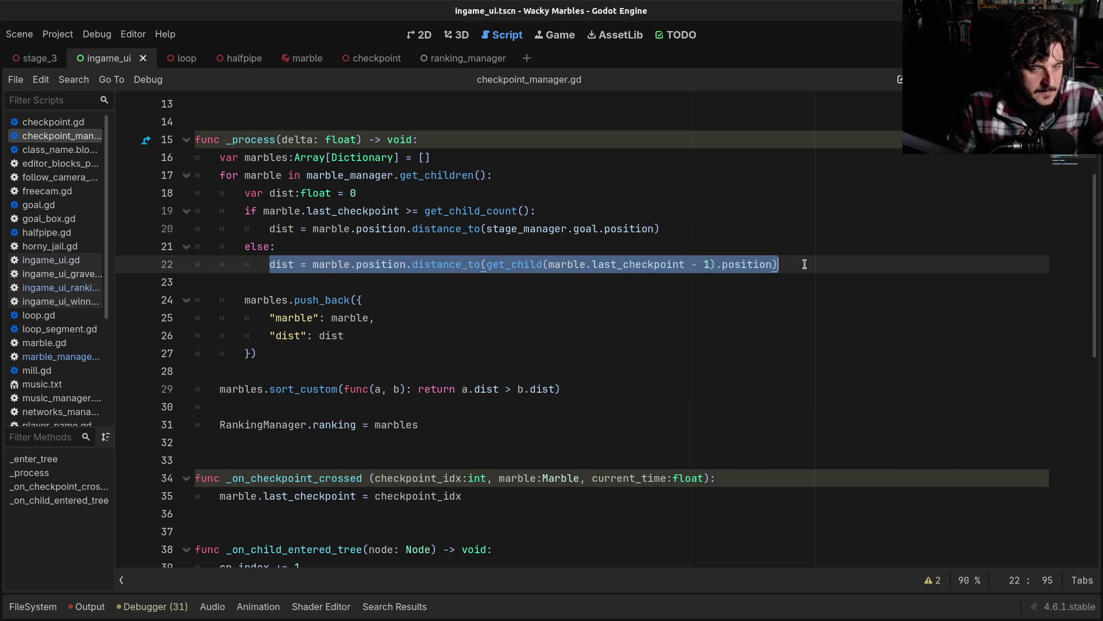
left_click(805, 264)
left_click_drag(277, 228, 555, 229)
left_click(562, 229)
double_click(277, 265)
double_click(282, 228)
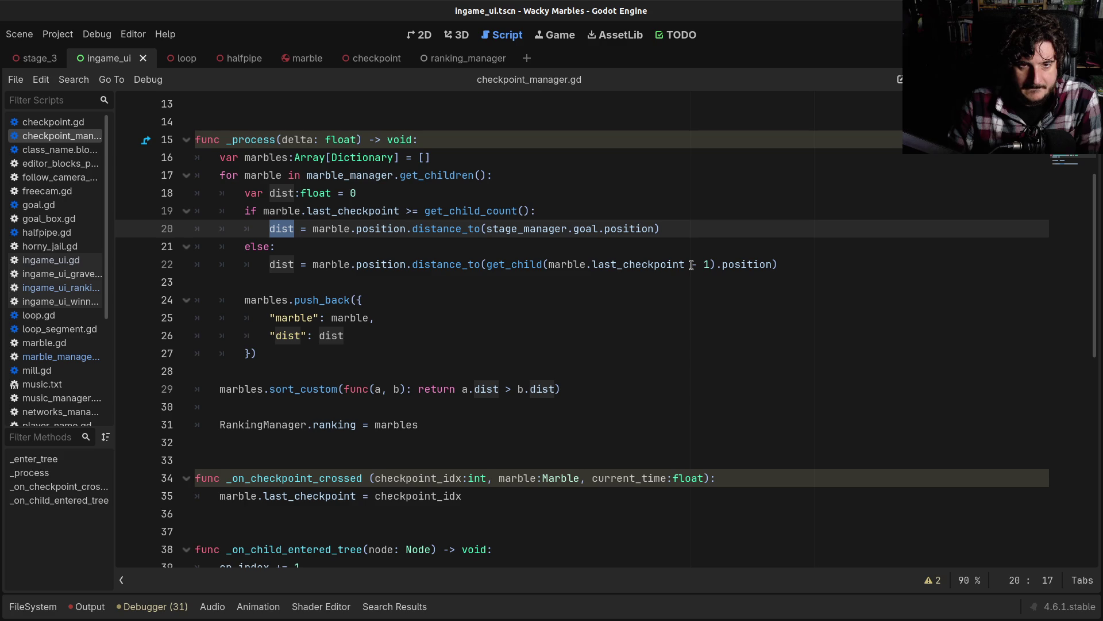
left_click(368, 193)
key("Return")
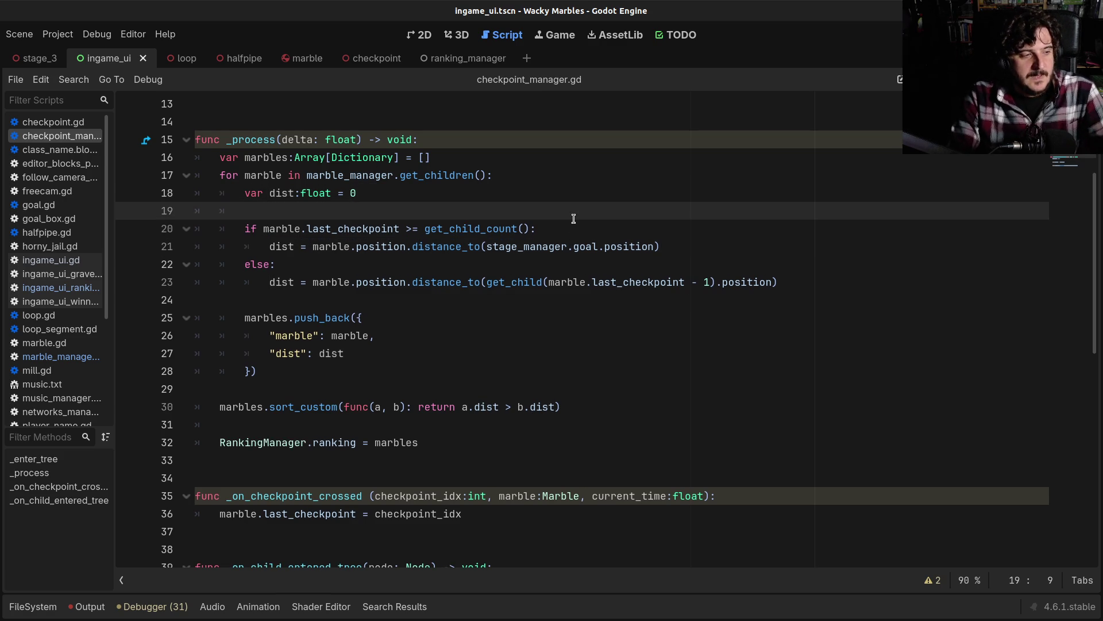
Step: Select the if/else distance block in _process to review it
key("Down")
key("shift+Down")
key("shift+Down")
key("shift+Down")
key("shift+End")
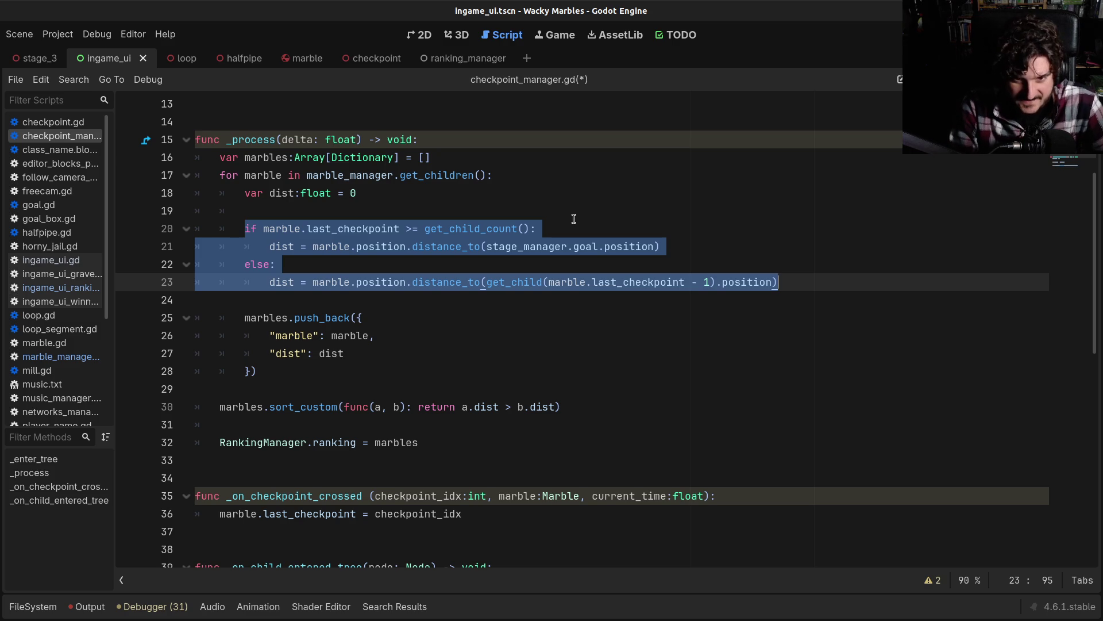
left_click(574, 219)
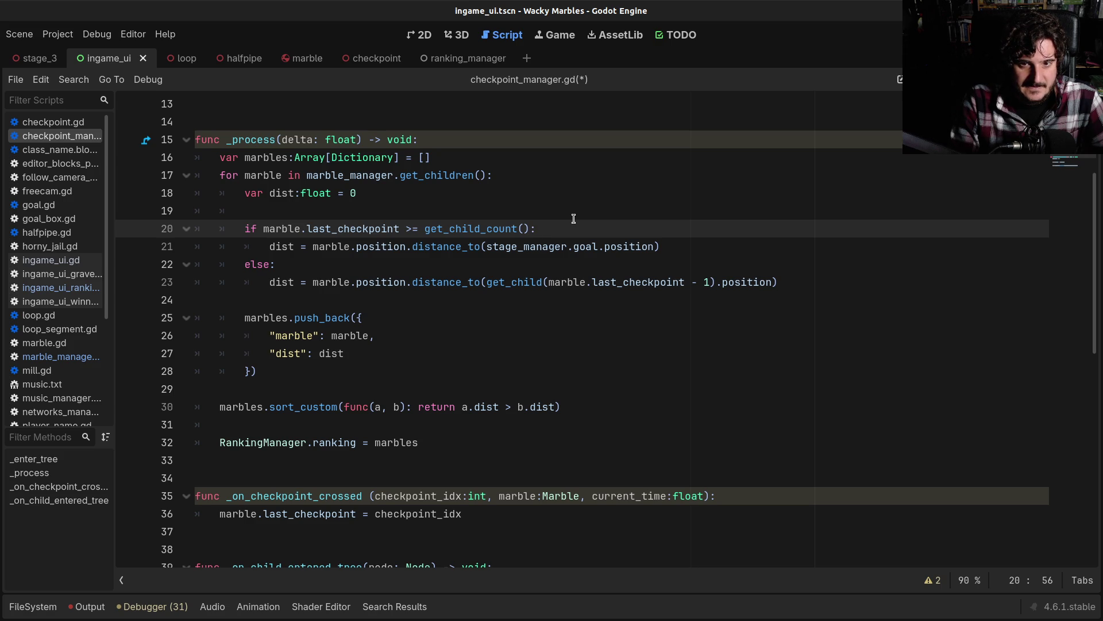
Step: Change the line 23 get_child argument from last_checkpoint - 1 to last_checkpoint + 1
key("Down")
key("Down")
key("Down")
key("End")
key("Left")
key("Left")
key("Left")
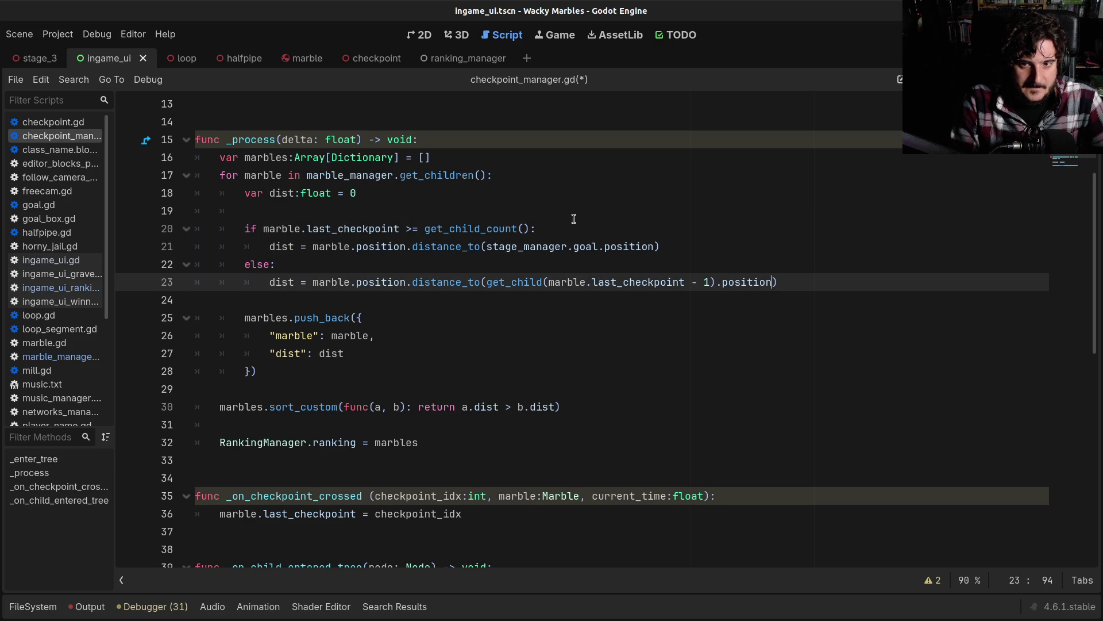
key("Delete")
type("+")
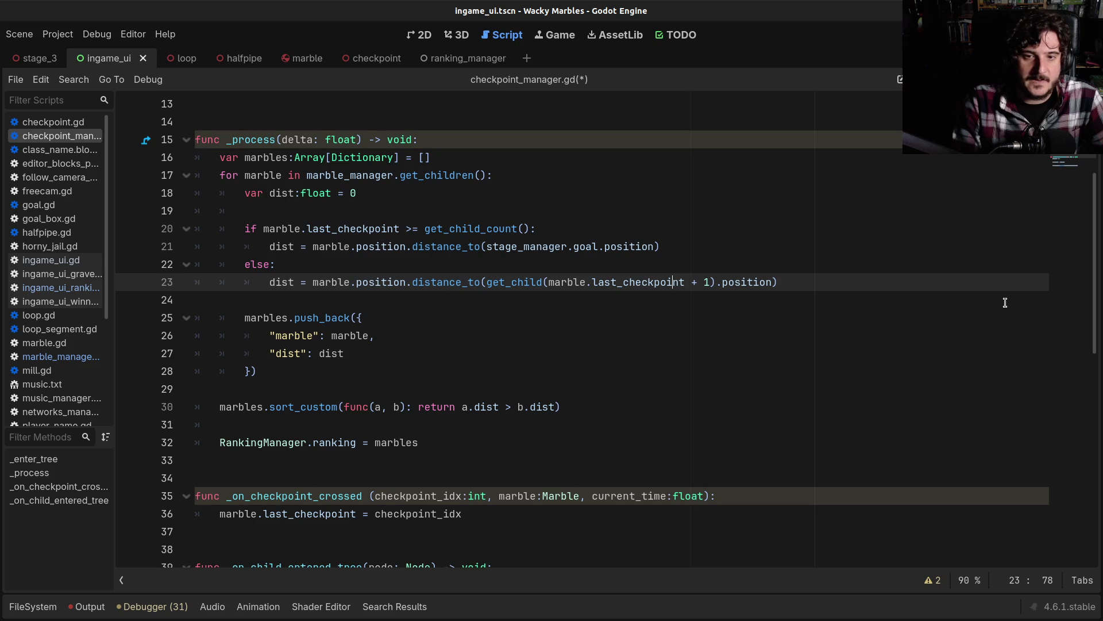
key("Left")
key("Left")
key("Left")
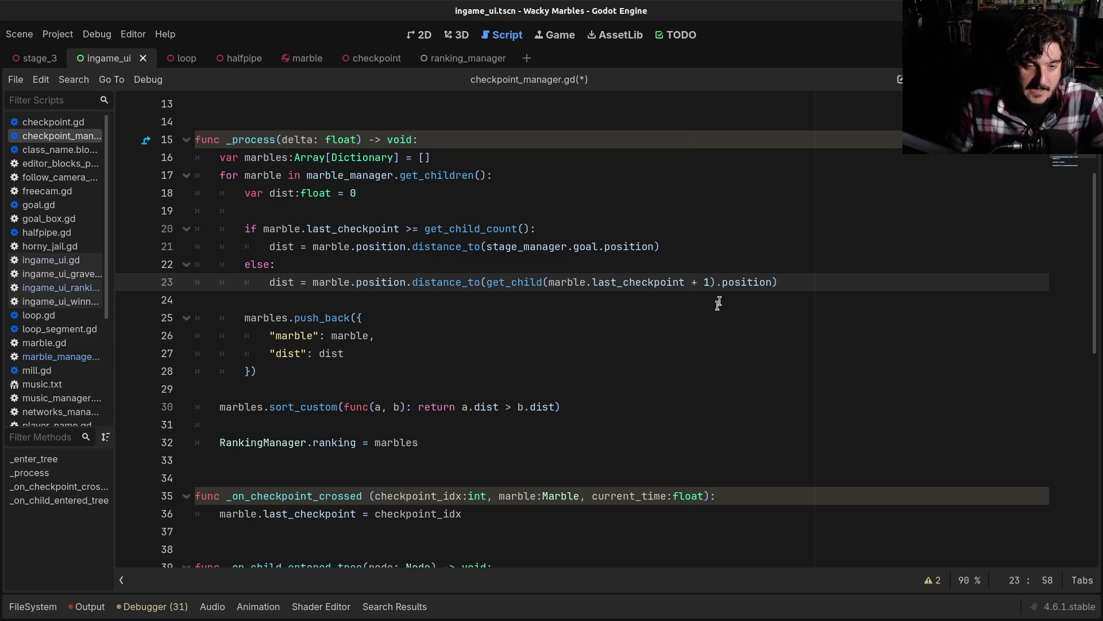
left_click(709, 281, "shift")
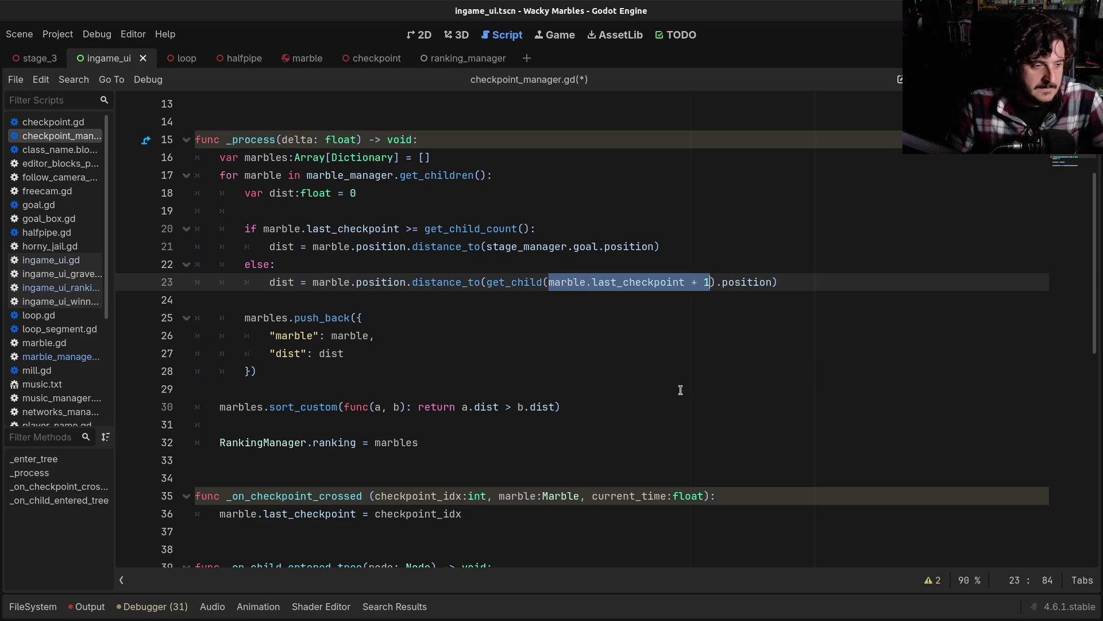
left_click_drag(549, 282, 712, 283)
left_click(700, 282)
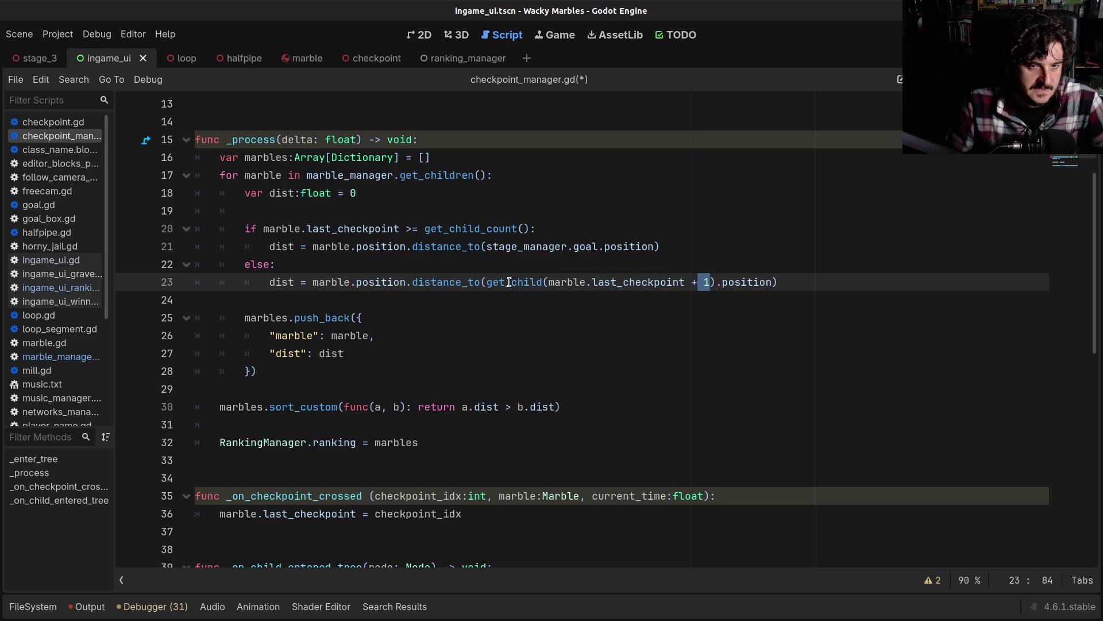
Step: Make line 20 test last_checkpoint + 1 > get_child_count(), saving along the way
left_click(405, 229)
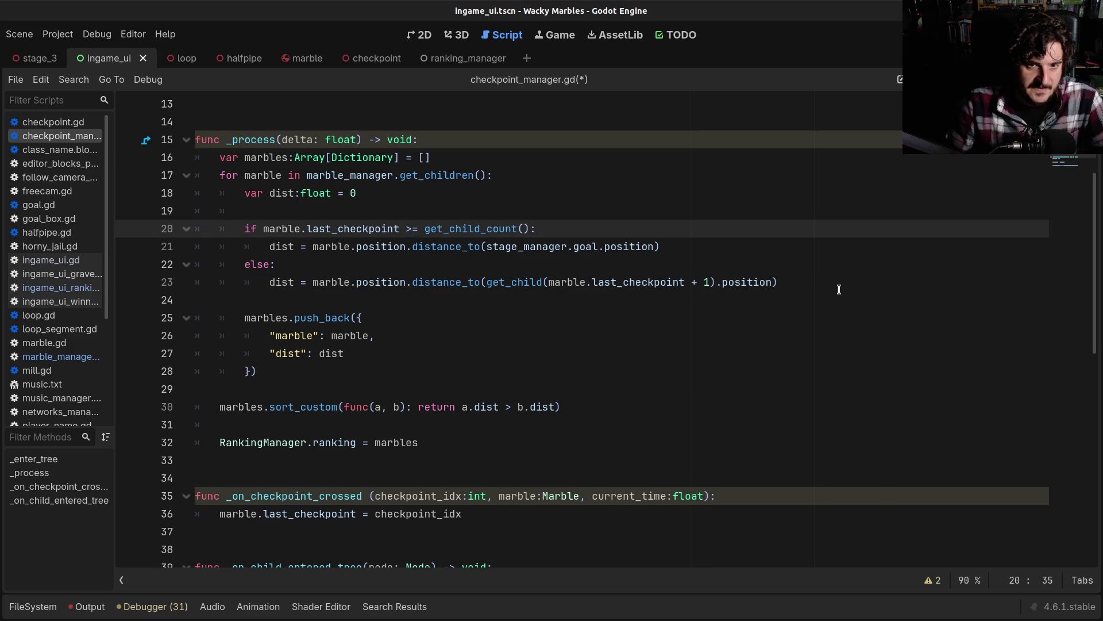
type("+ 1")
key("ctrl+s")
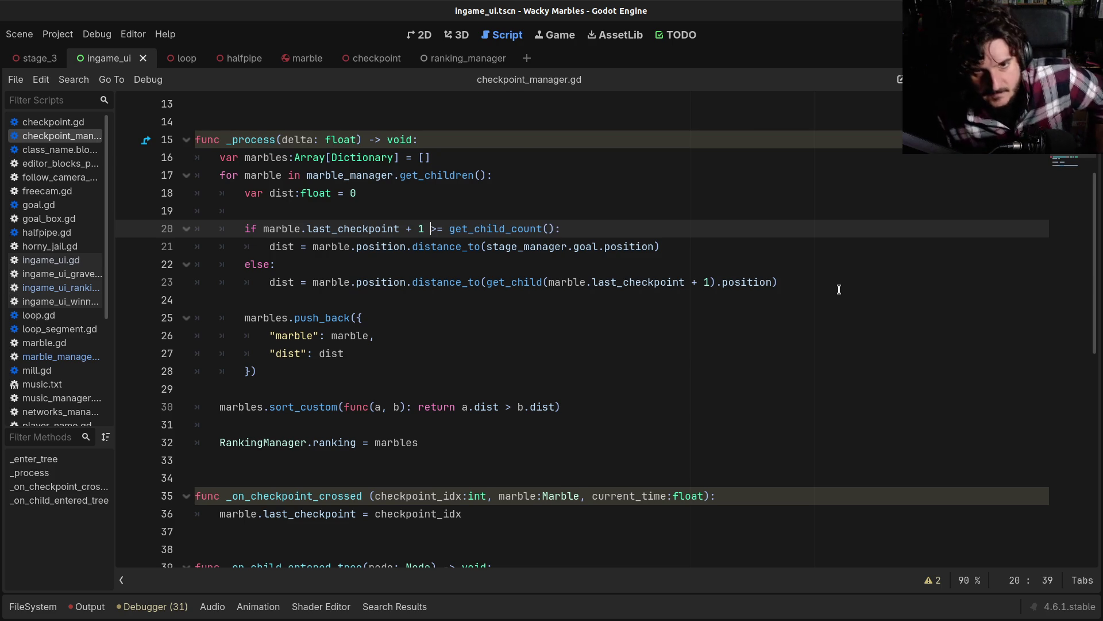
key("Delete")
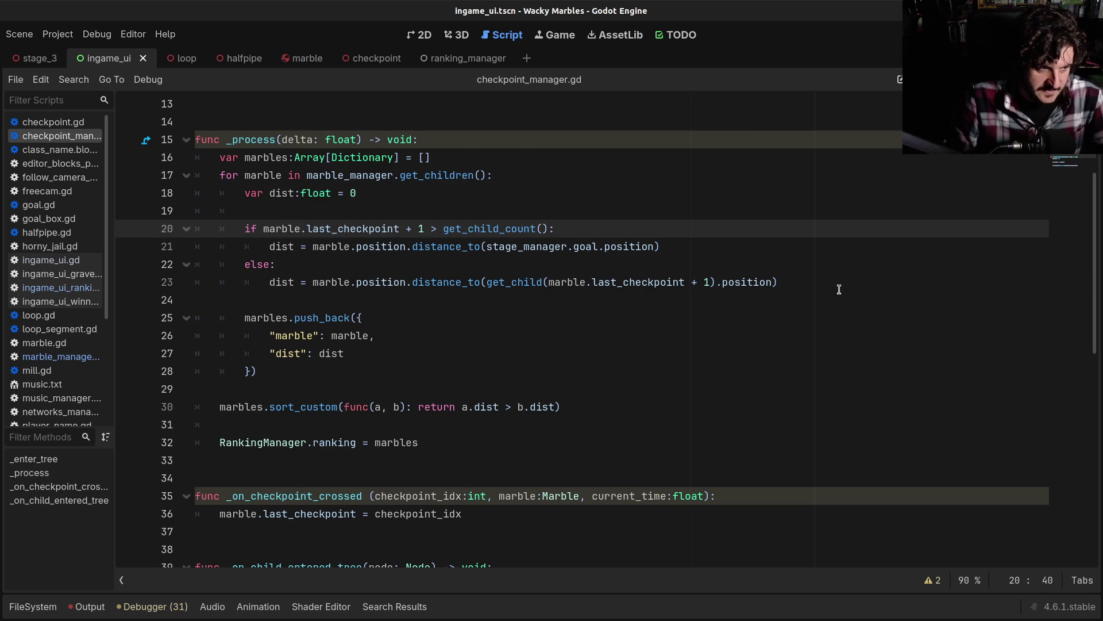
Step: Recheck the line 20 condition, then remove the + 1 from line 23's get_child call
left_click(621, 282)
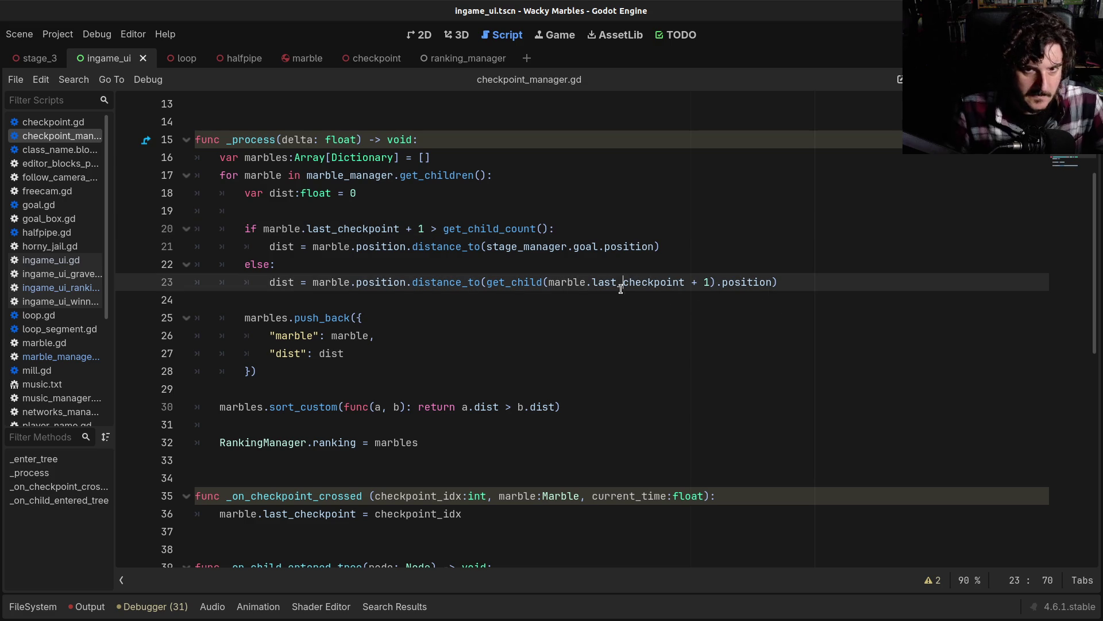
left_click(343, 228)
left_click_drag(365, 229, 548, 229)
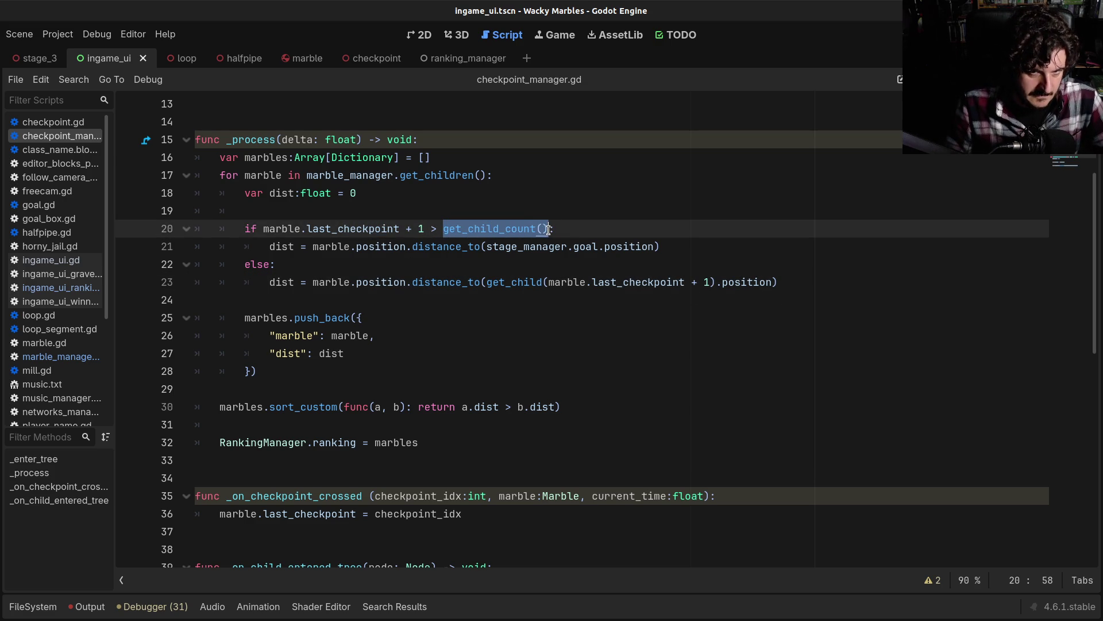
left_click(548, 229)
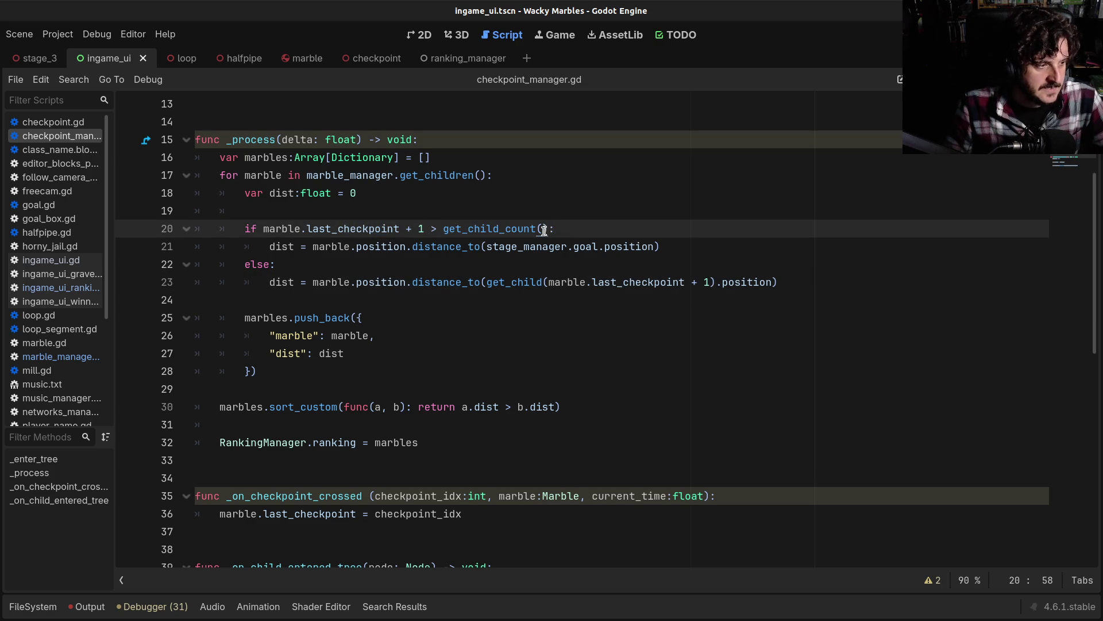
left_click(460, 229)
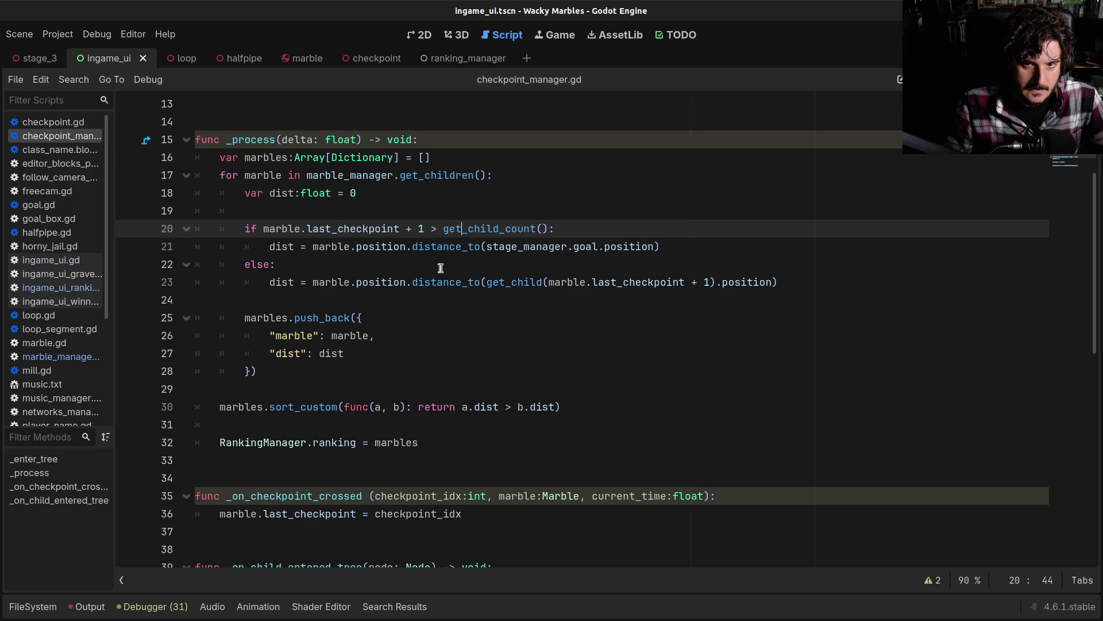
left_click_drag(683, 281, 716, 281)
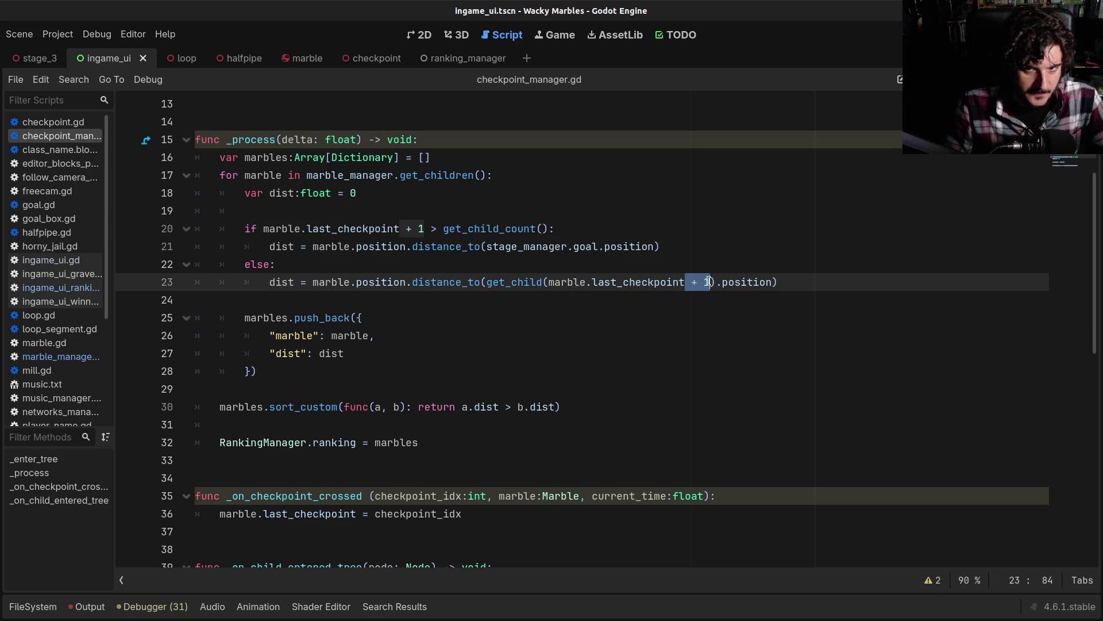
key("BackSpace")
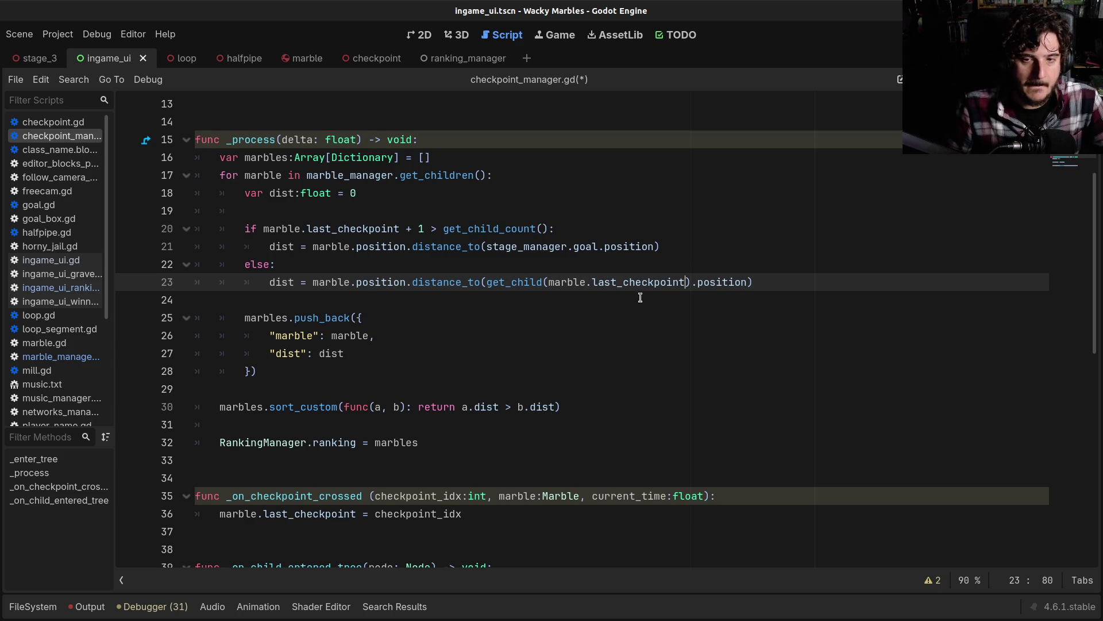
Step: Confirm line 23's get_child call now takes marble.last_checkpoint alone
left_click_drag(555, 282, 664, 283)
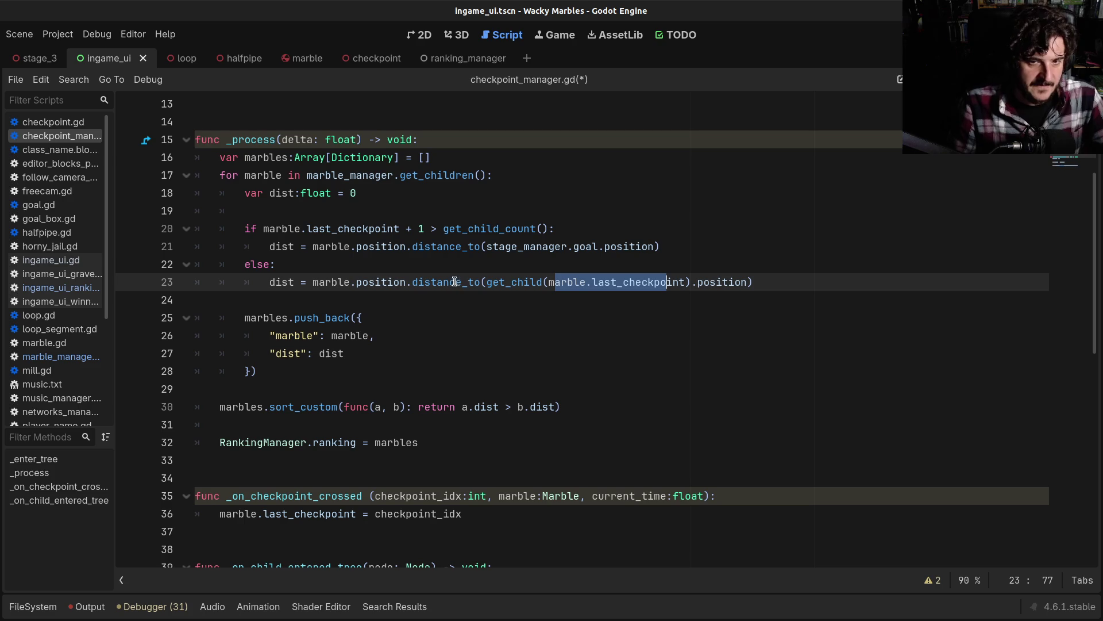
left_click_drag(486, 281, 692, 280)
left_click(693, 281)
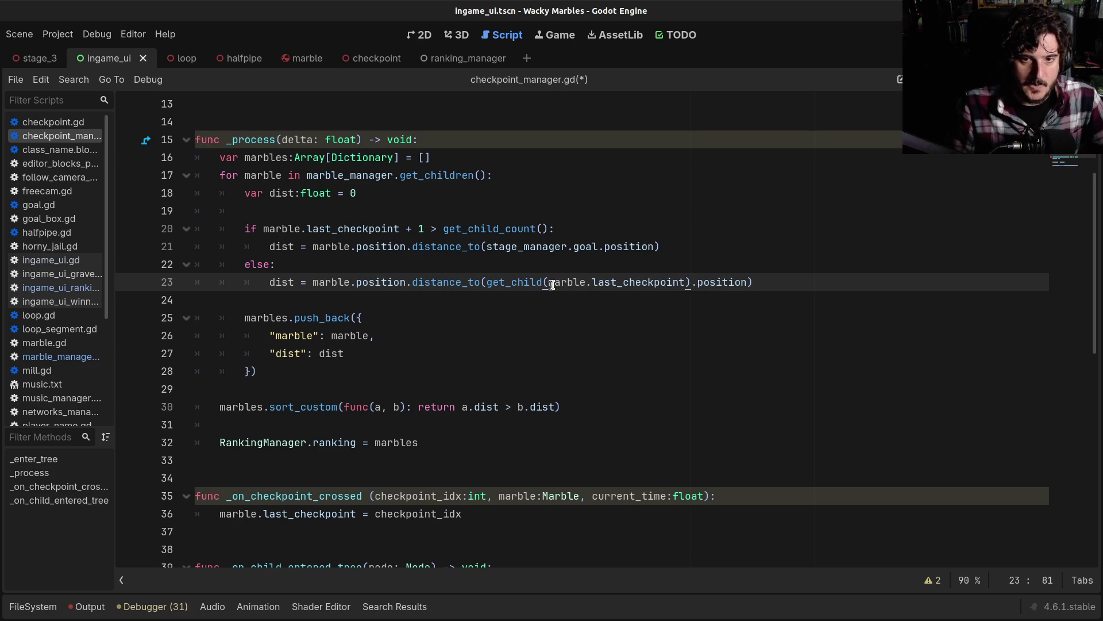
left_click_drag(548, 281, 685, 282)
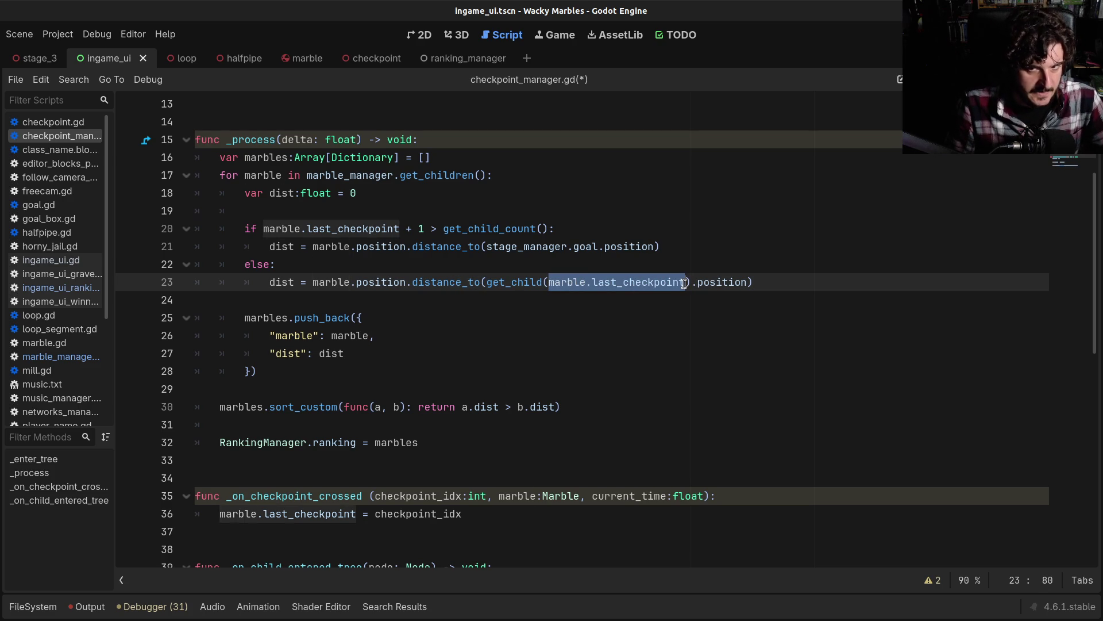
left_click(684, 281)
left_click_drag(562, 281, 653, 282)
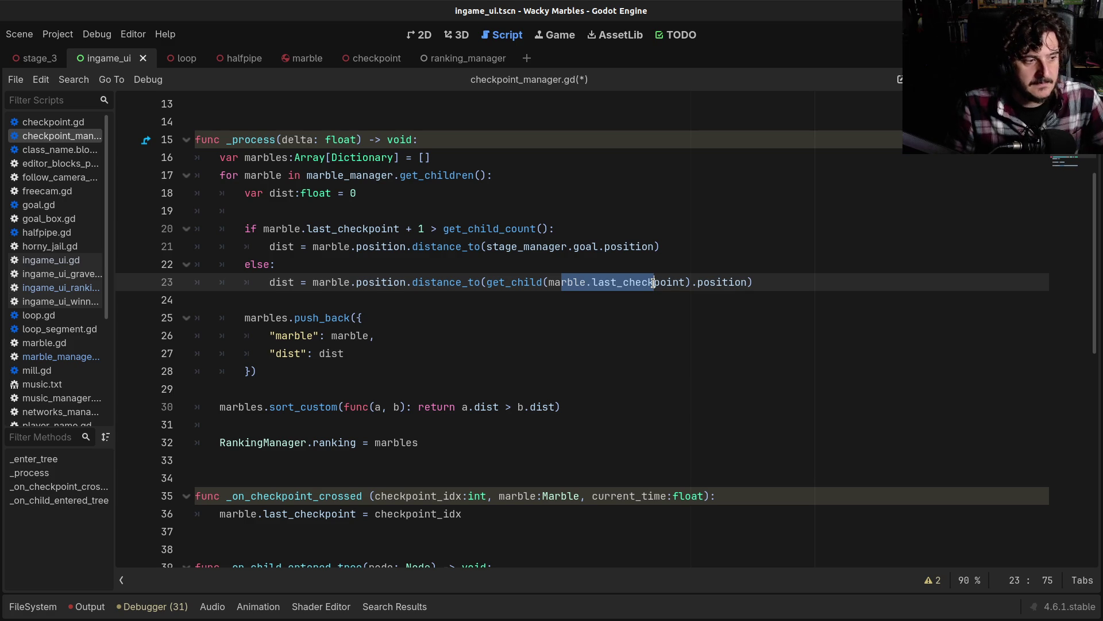
double_click(512, 282)
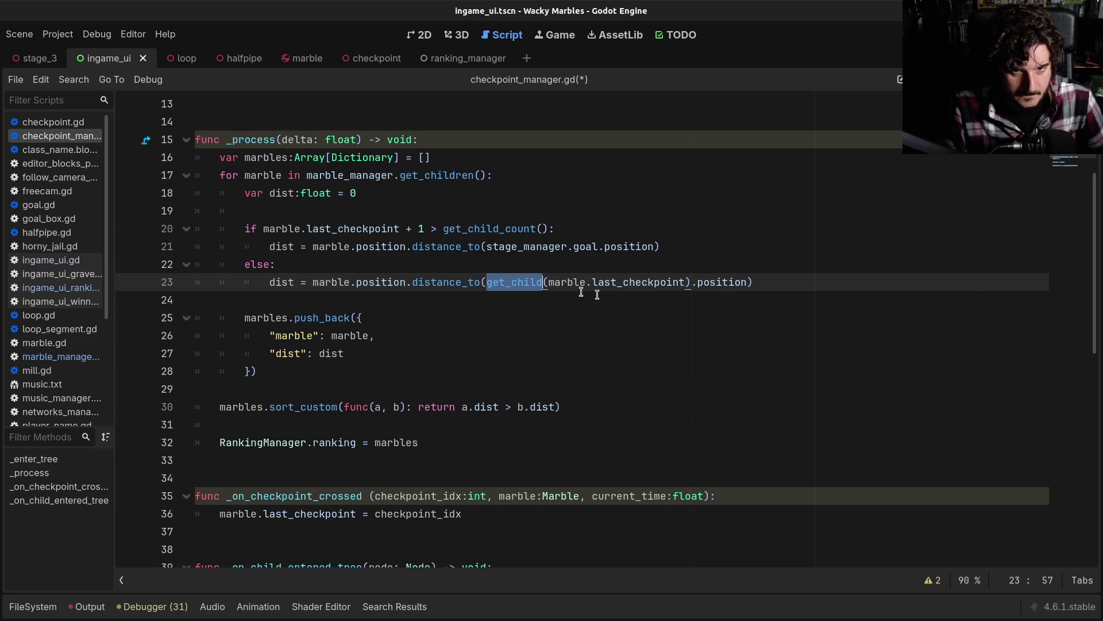
left_click(397, 239)
Step: Review the line 20 condition and the goal distance assignment on line 21
left_click_drag(364, 229, 473, 229)
left_click(472, 229)
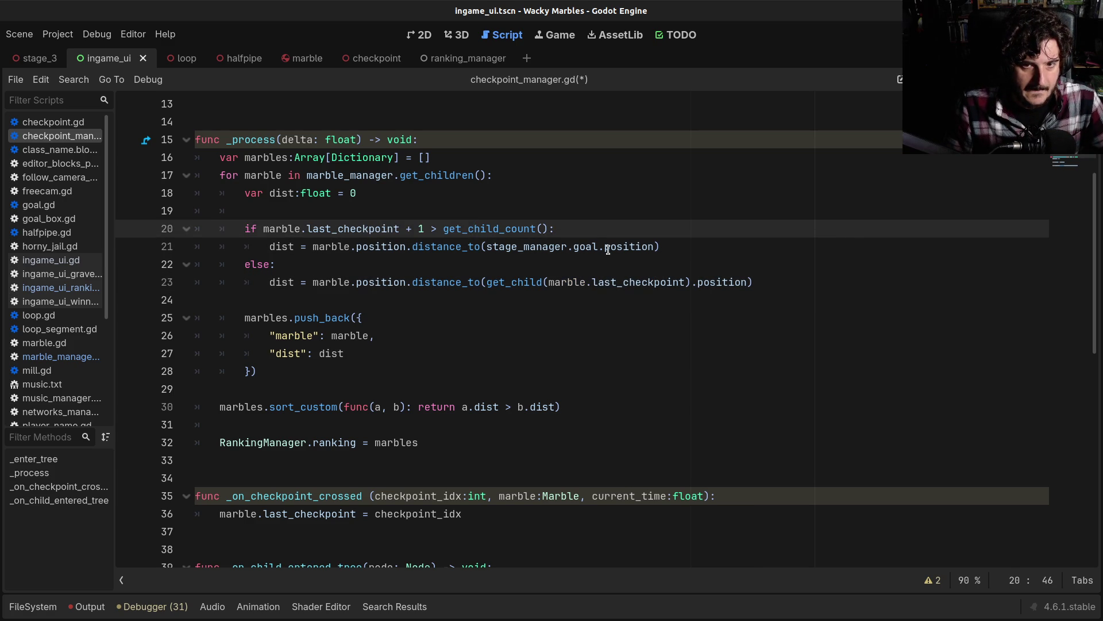
left_click(408, 281)
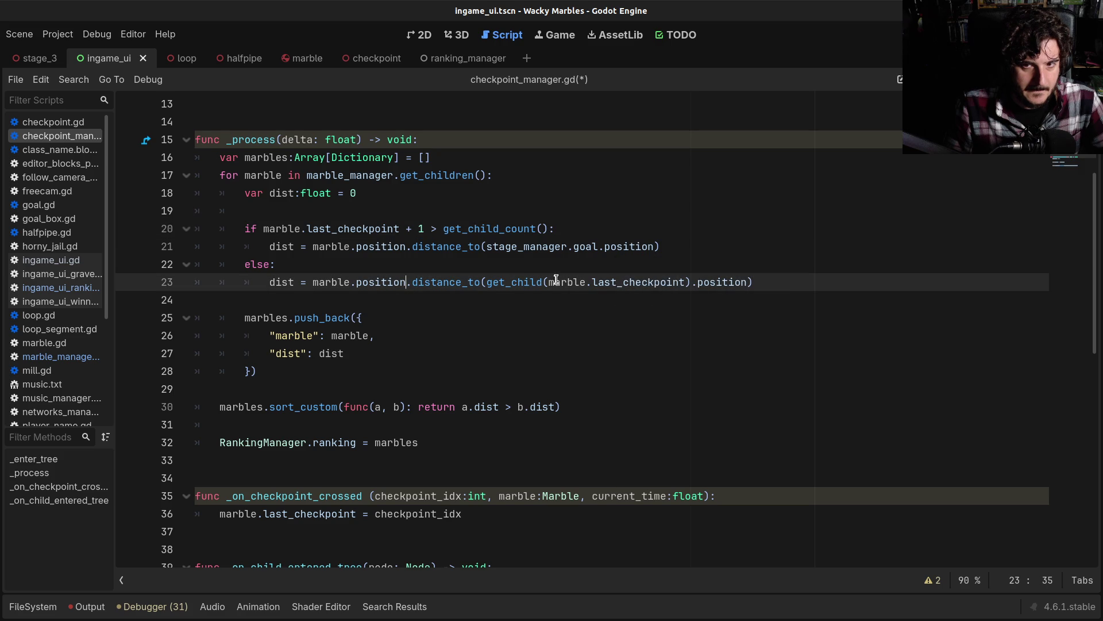
left_click_drag(279, 247, 562, 247)
left_click(561, 247)
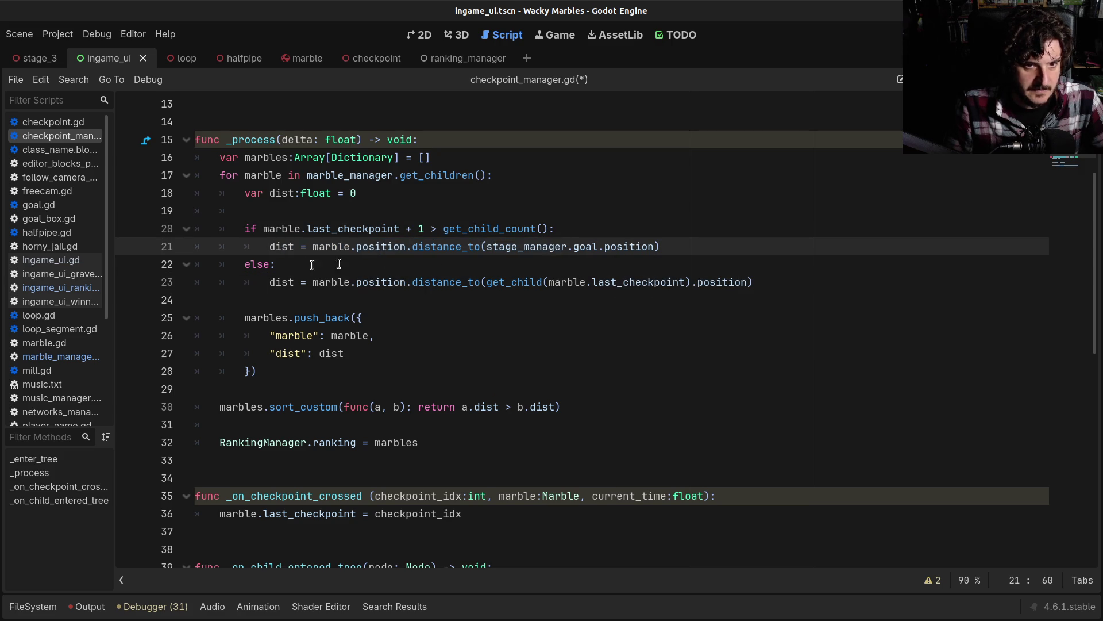
double_click(282, 247)
left_click(615, 246)
left_click_drag(660, 246, 482, 247)
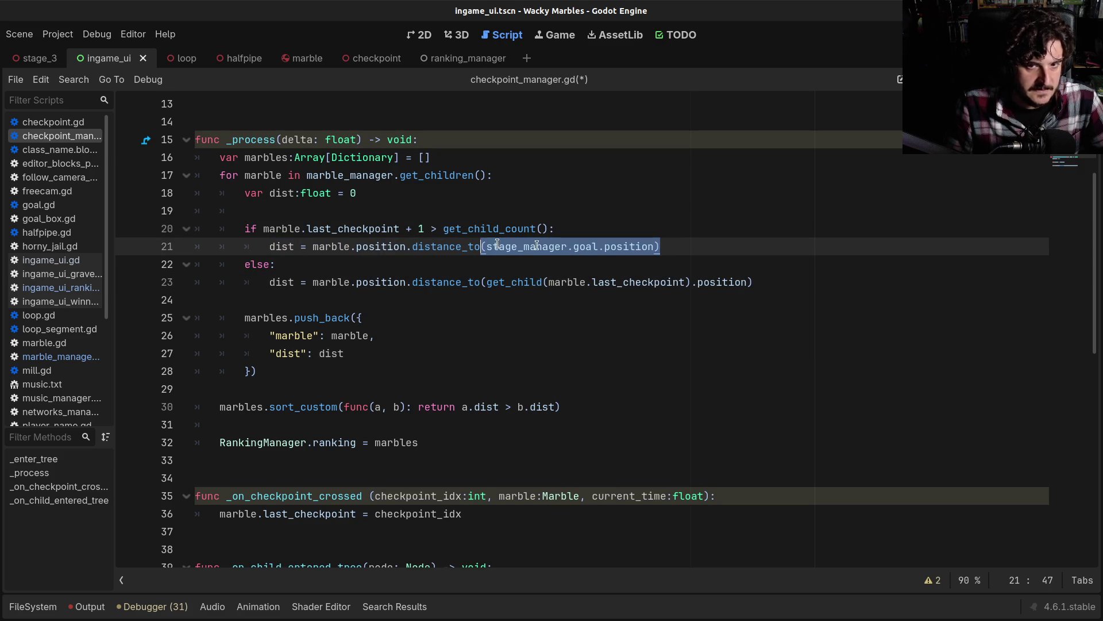
left_click(666, 245)
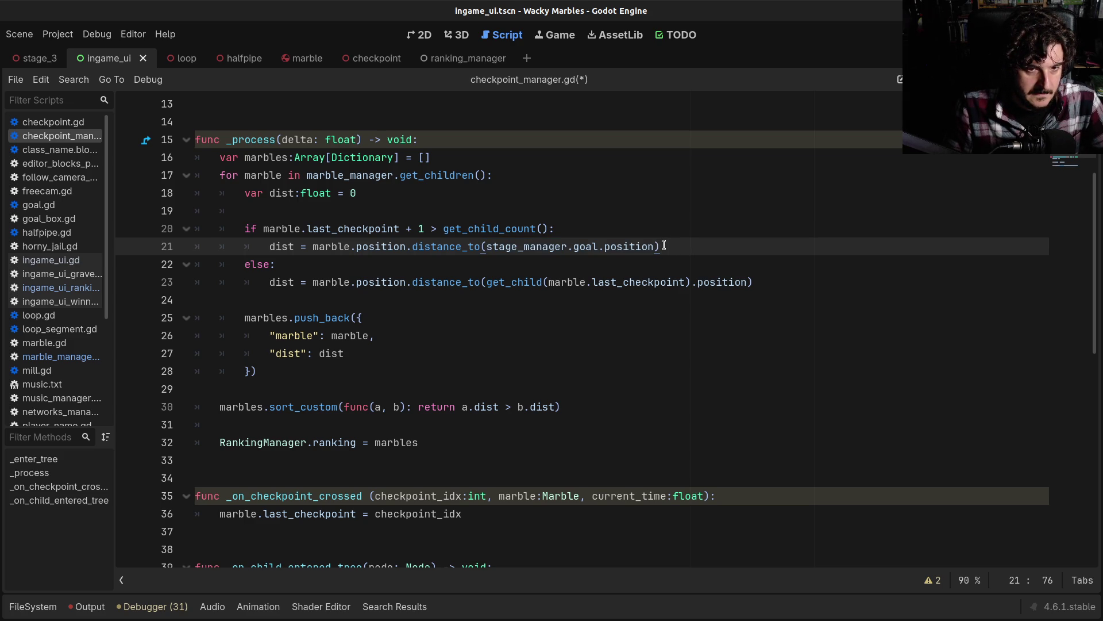
left_click(635, 263)
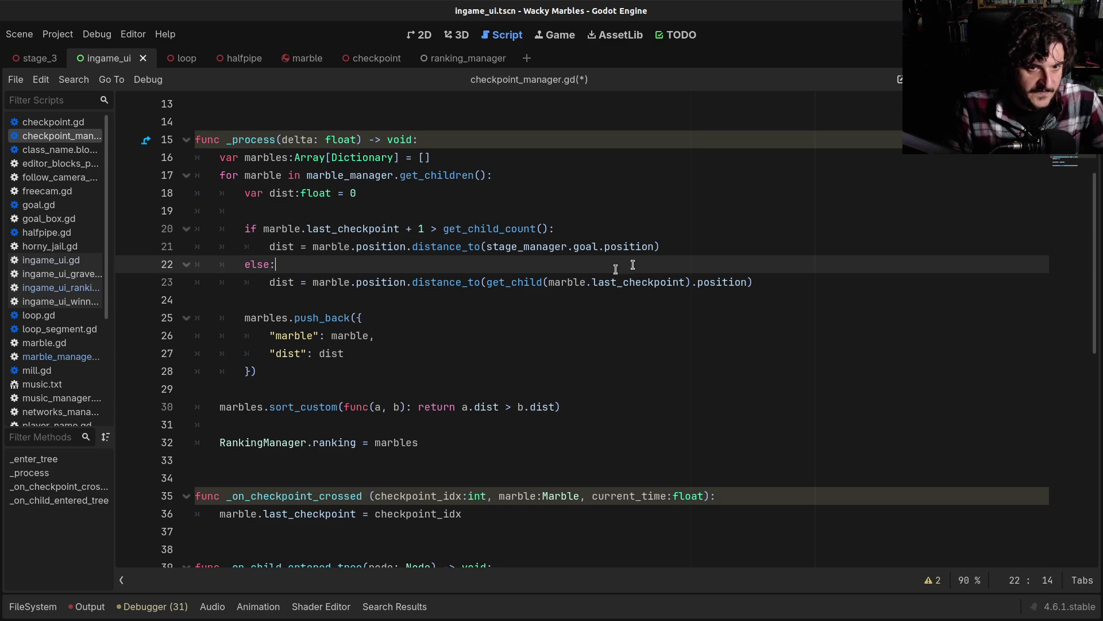
Step: Add and then remove a blank line after push_back({, leaving the code unchanged, and save checkpoint_manager.gd
left_click(318, 320)
left_click(419, 315)
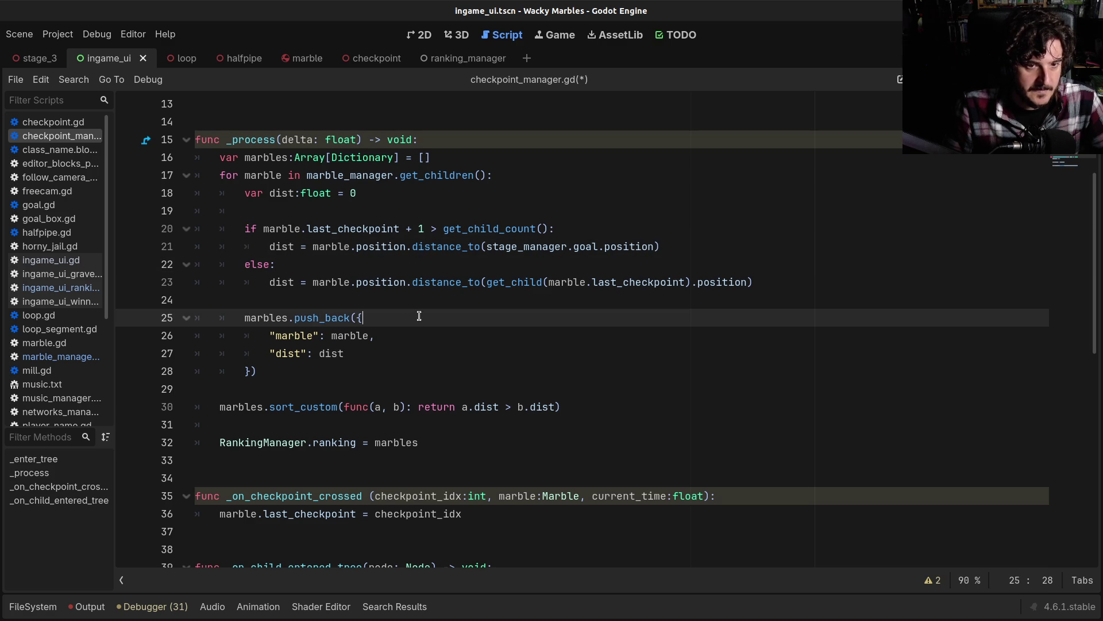
key("Return")
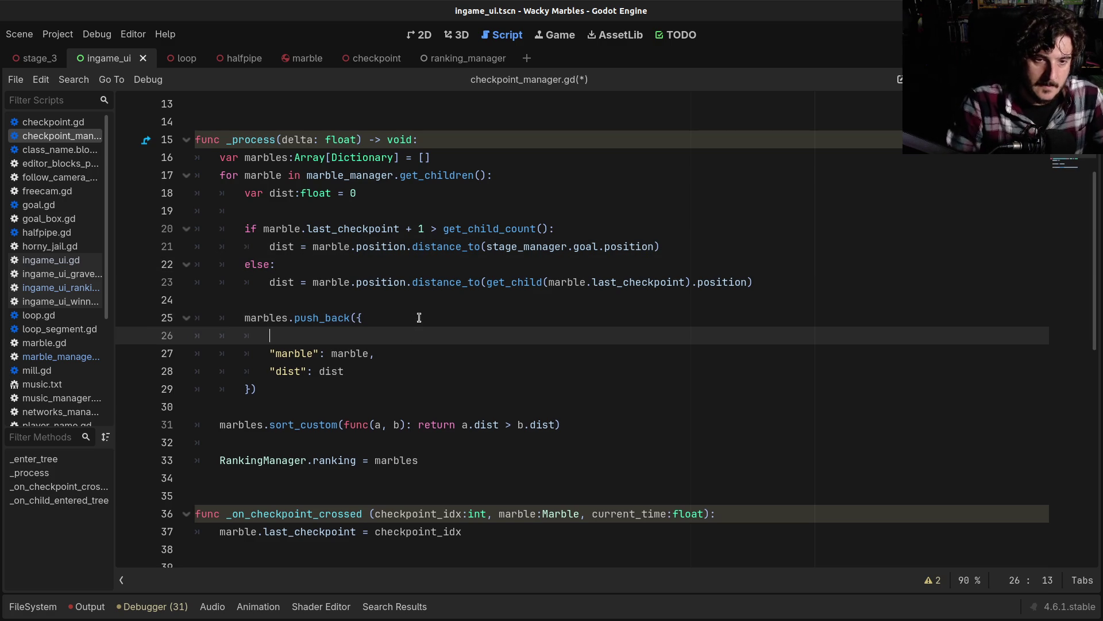
key("BackSpace")
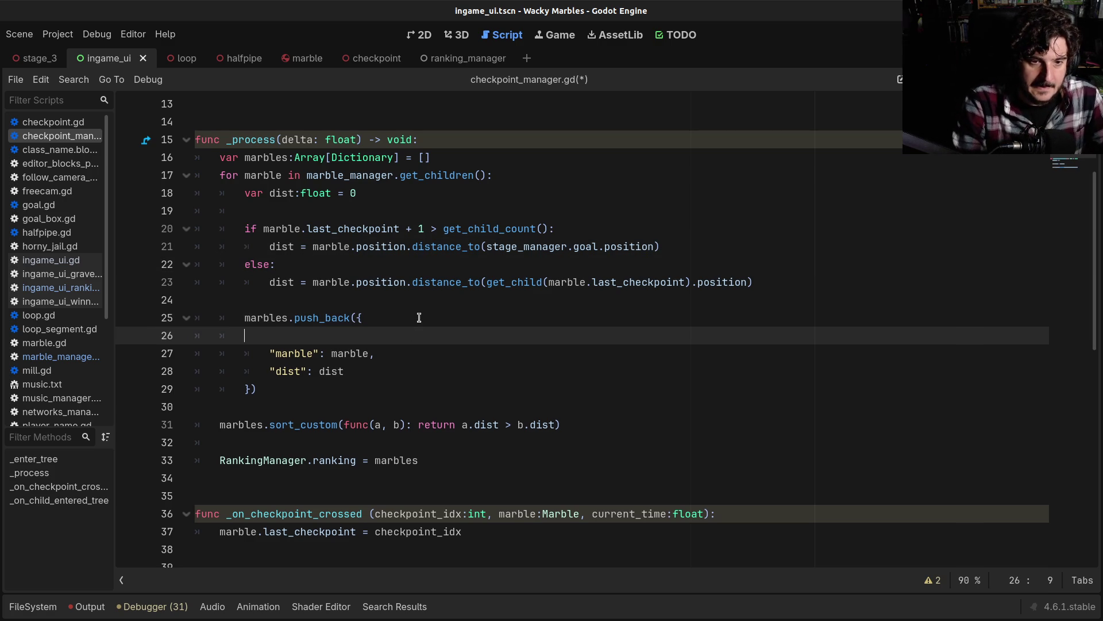
key("BackSpace")
key("ctrl+s")
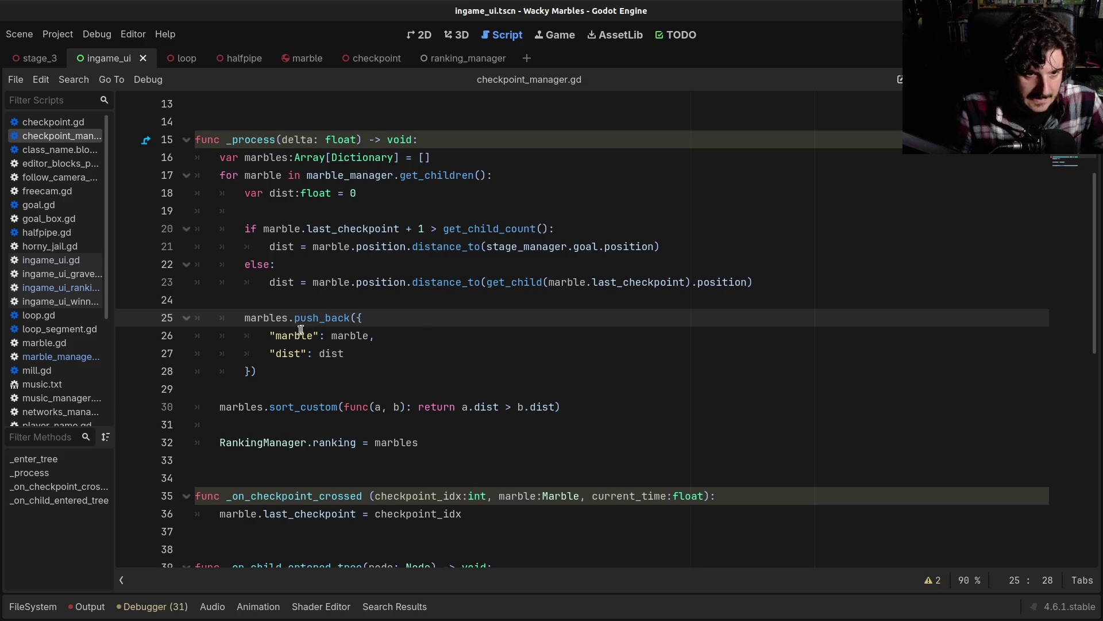
Step: Inspect the marble and dist entries and the descending-dist sort comparison in _process
left_click(354, 335)
left_click(322, 352)
double_click(332, 353)
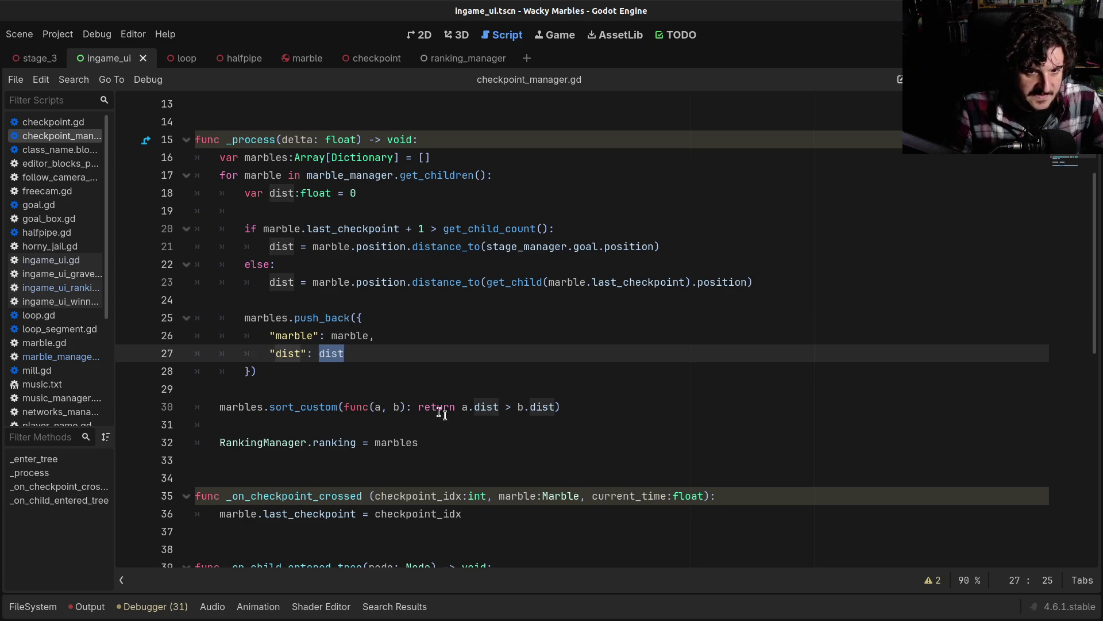
left_click_drag(430, 407, 500, 407)
left_click(510, 407)
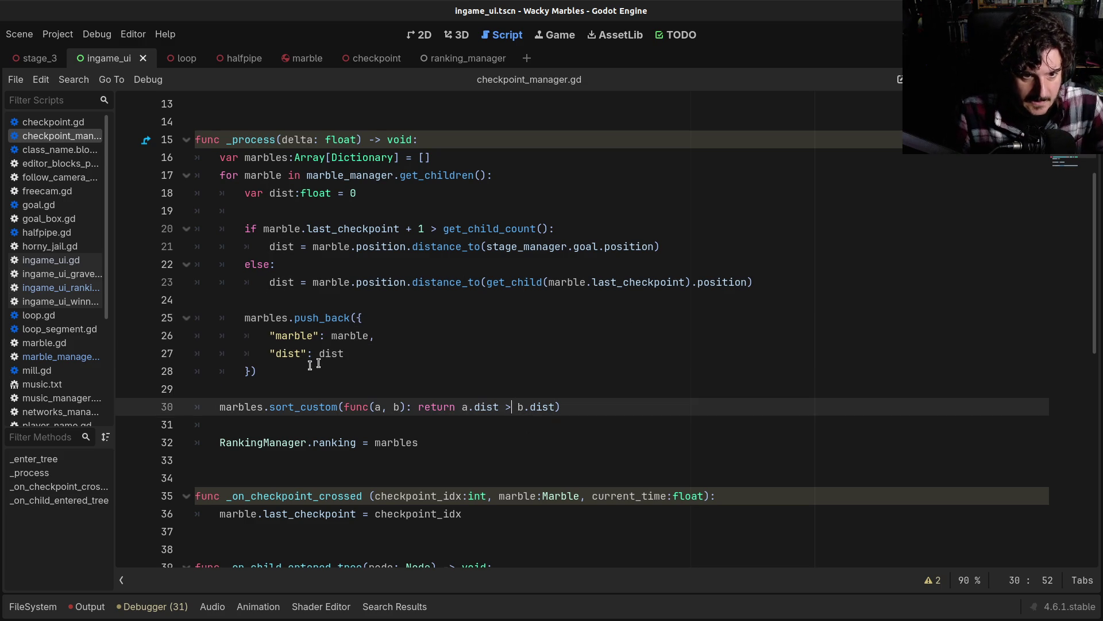
left_click(341, 352)
left_click(415, 342)
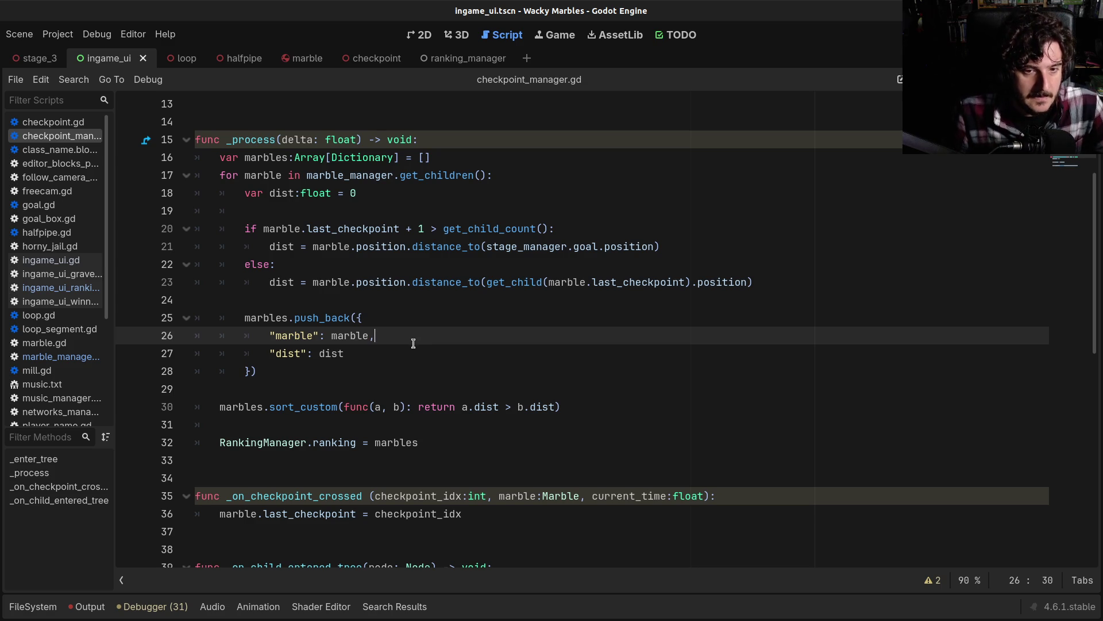
double_click(333, 351)
left_click(351, 335)
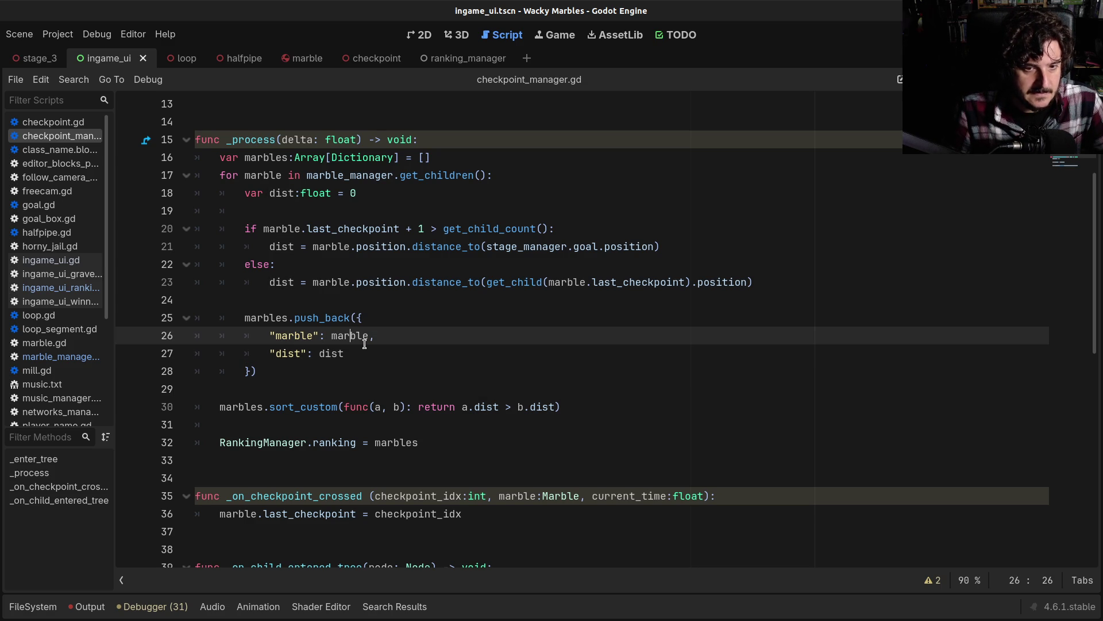
left_click(419, 407)
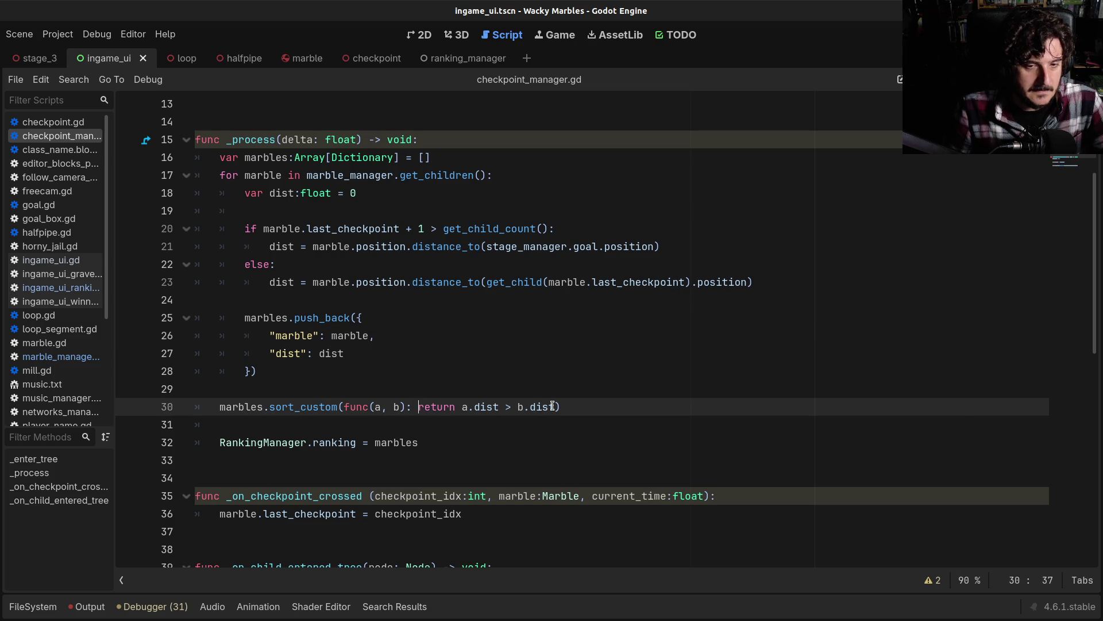
key("Return")
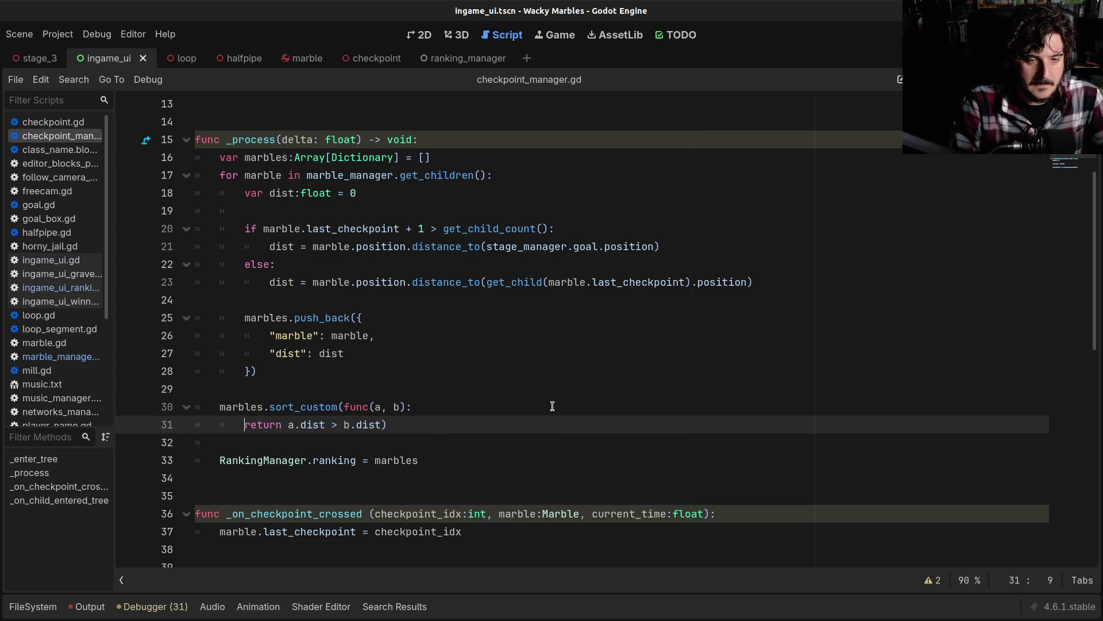
key("End")
key("Left")
key("Return")
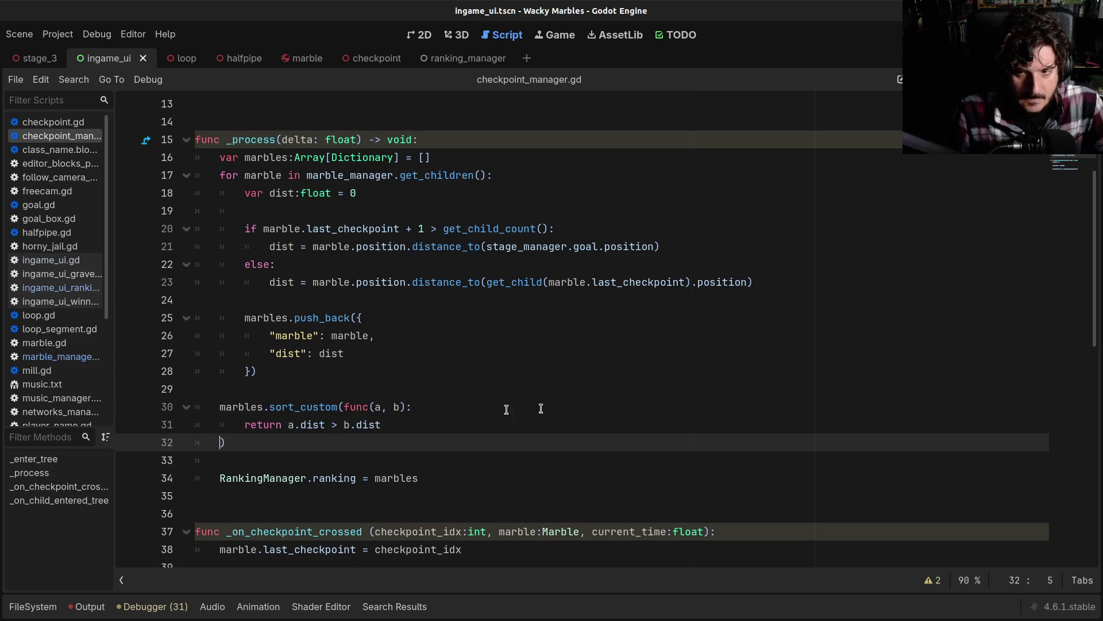
left_click(426, 408)
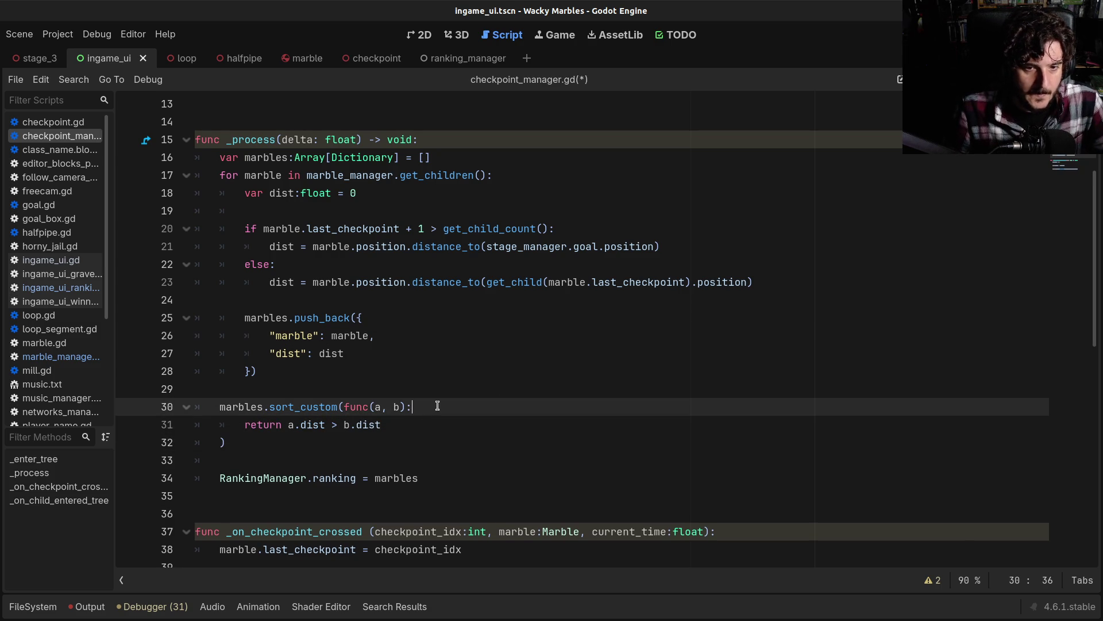
left_click_drag(294, 335, 319, 348)
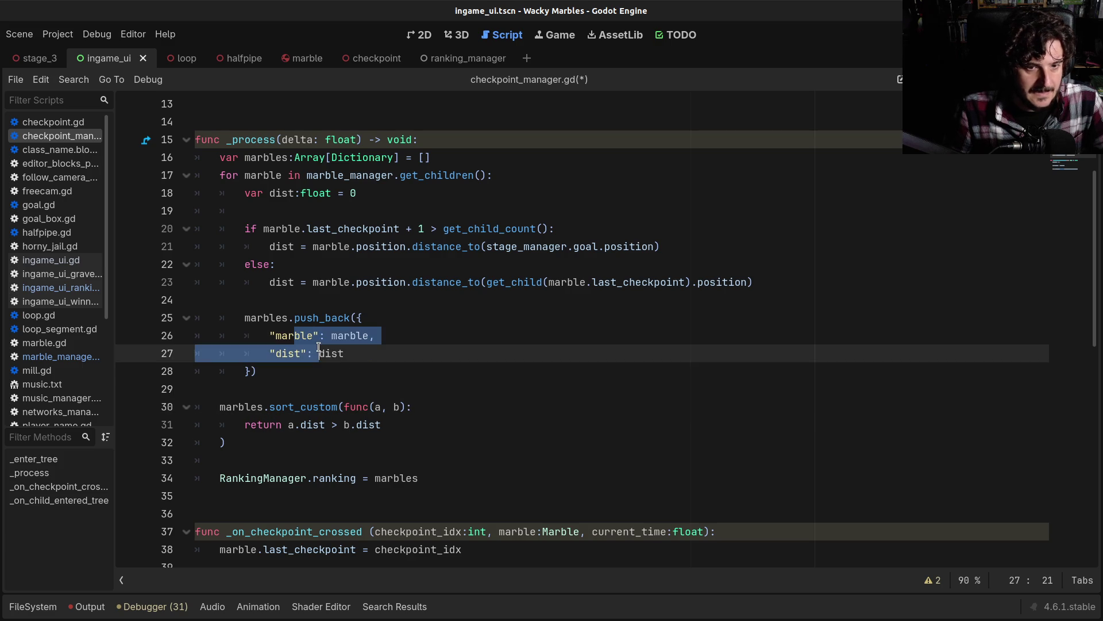
left_click(319, 348)
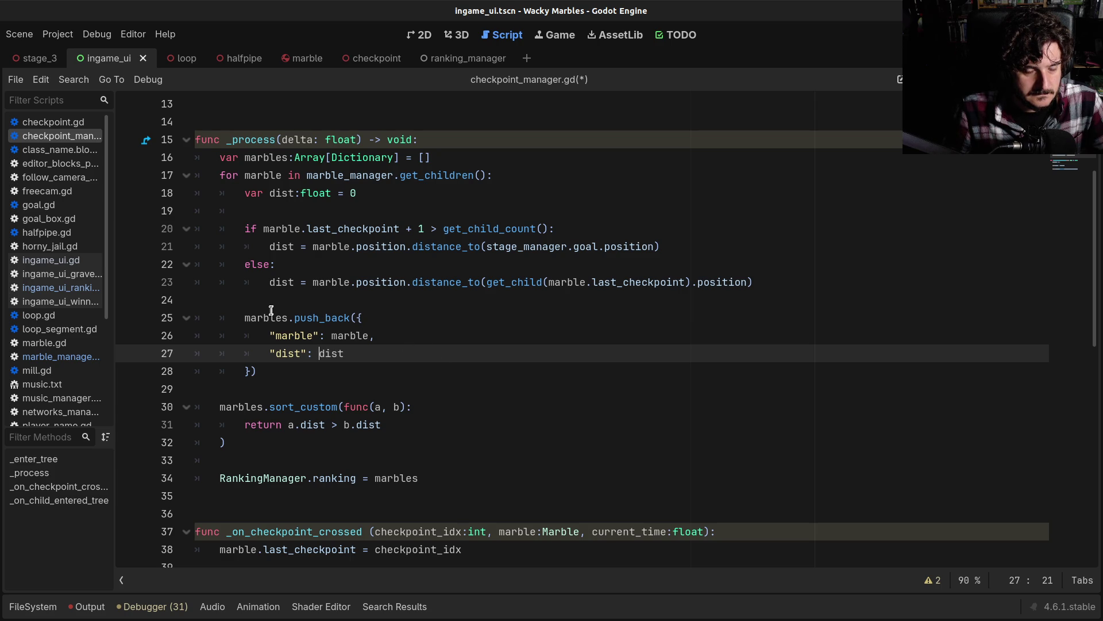
left_click(339, 318)
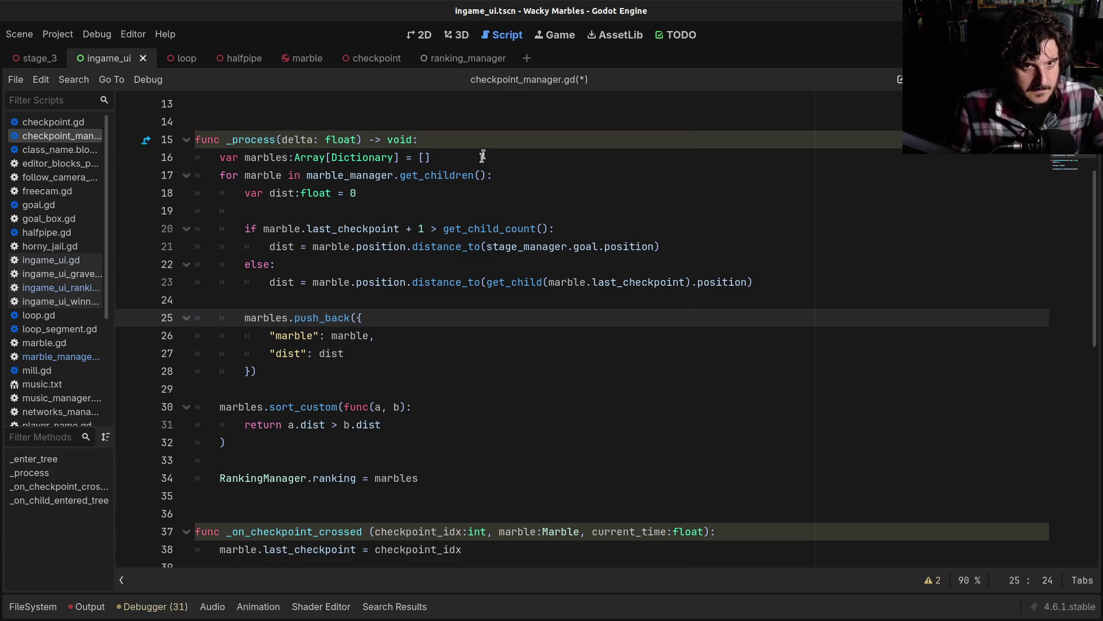
left_click(472, 163)
Step: Add line 17 declaring var checkpoints typed as Array[Array] in _process
key("Return")
type("var")
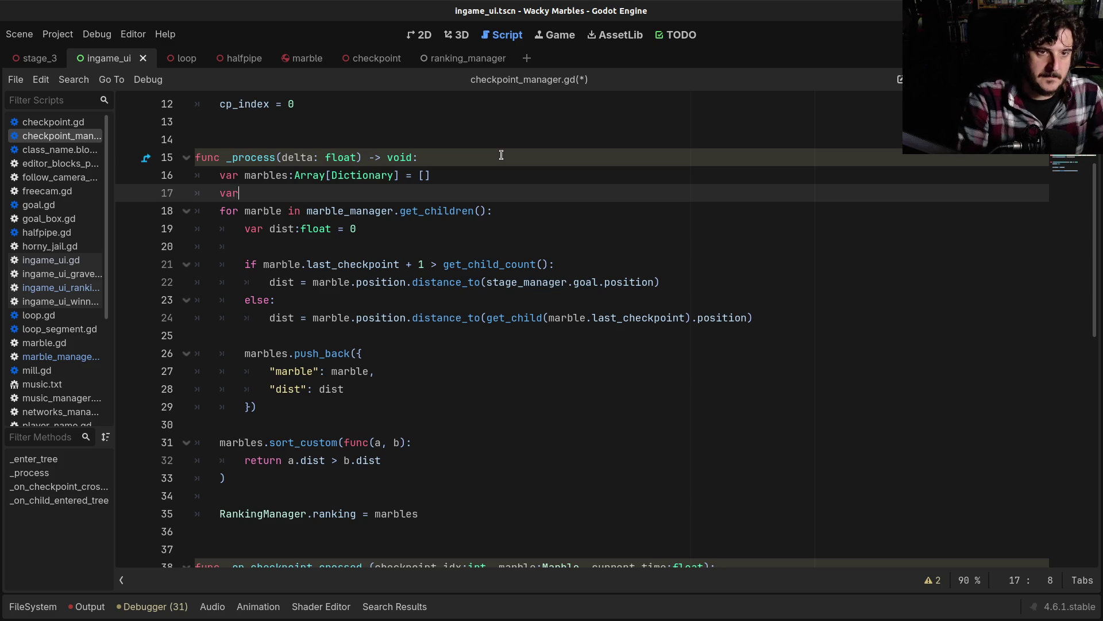
type(" checkpoint")
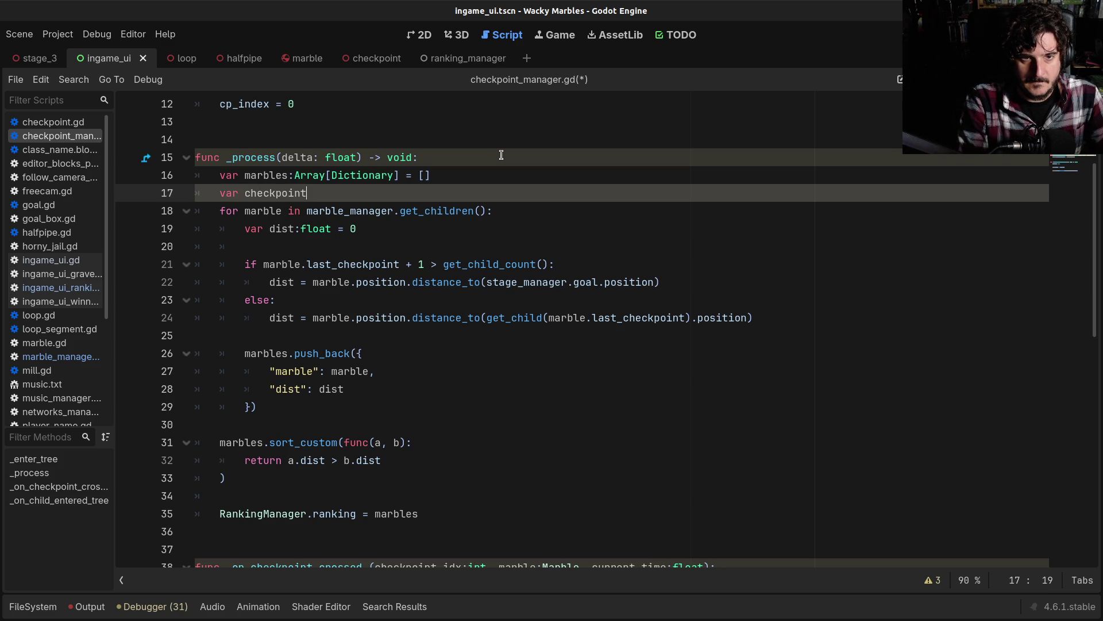
type("s = ")
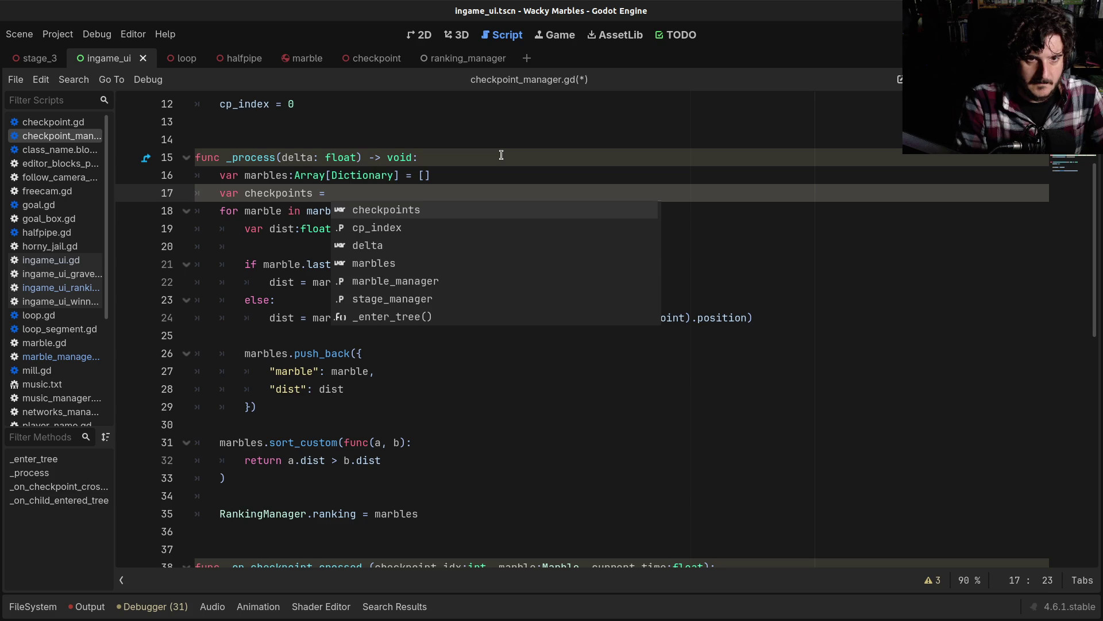
type("[")
type(":Array")
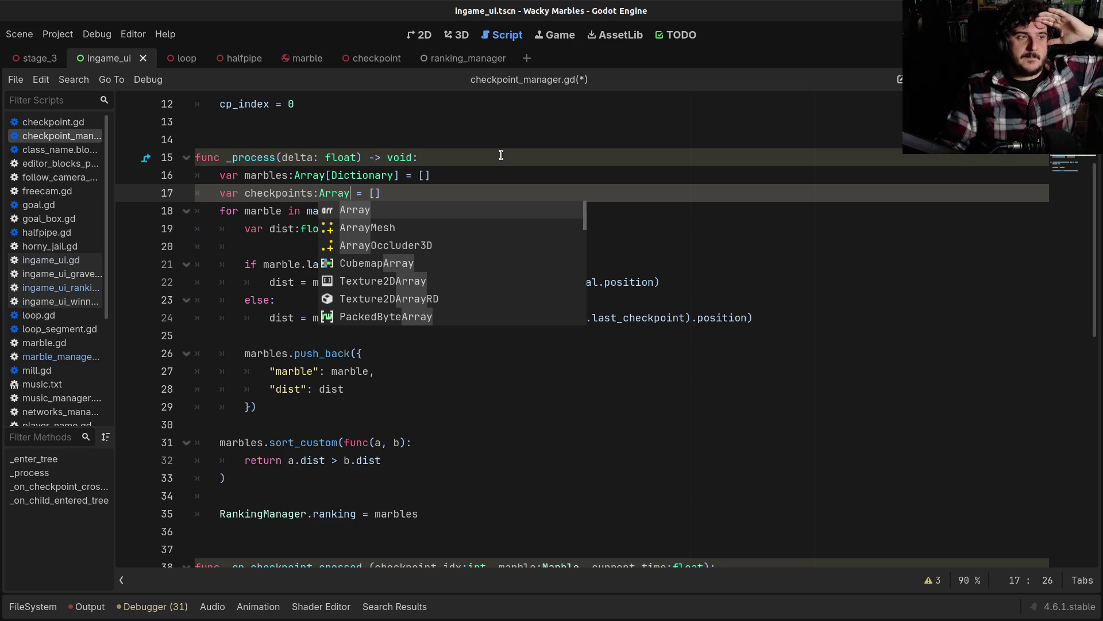
scroll(501, 155, "up", 1)
double_click(344, 246)
left_click(376, 246)
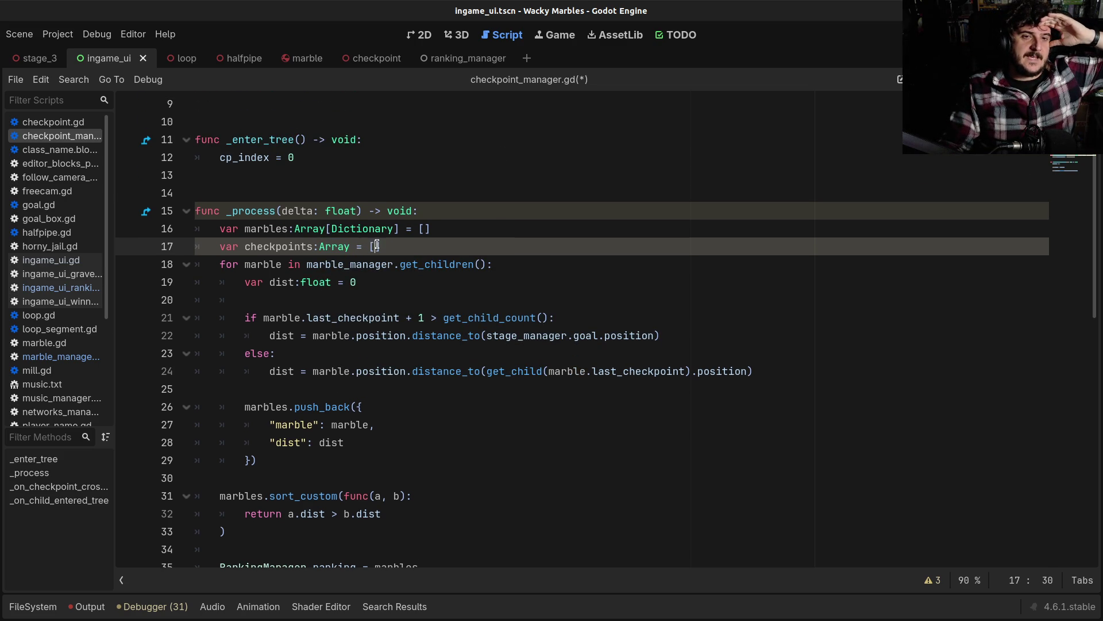
left_click(350, 246)
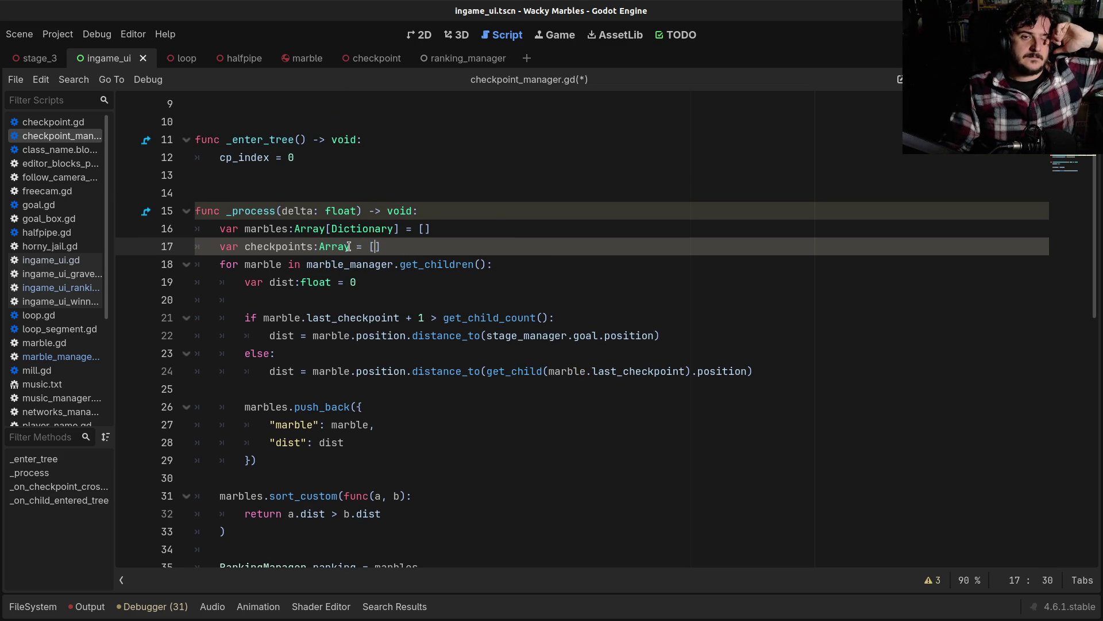
type("[Array")
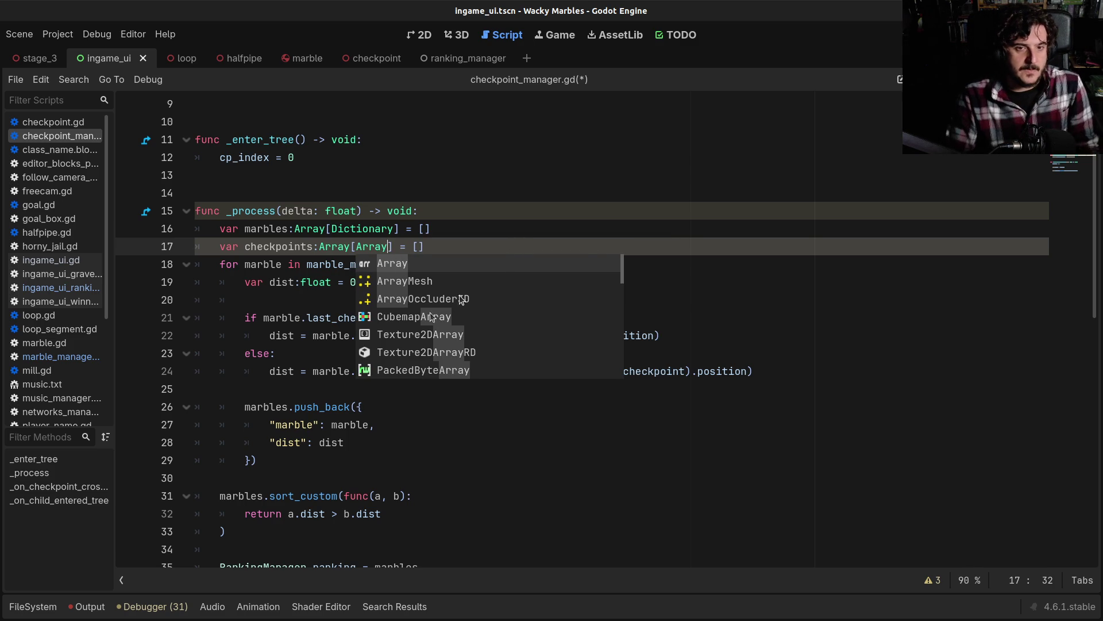
double_click(359, 247)
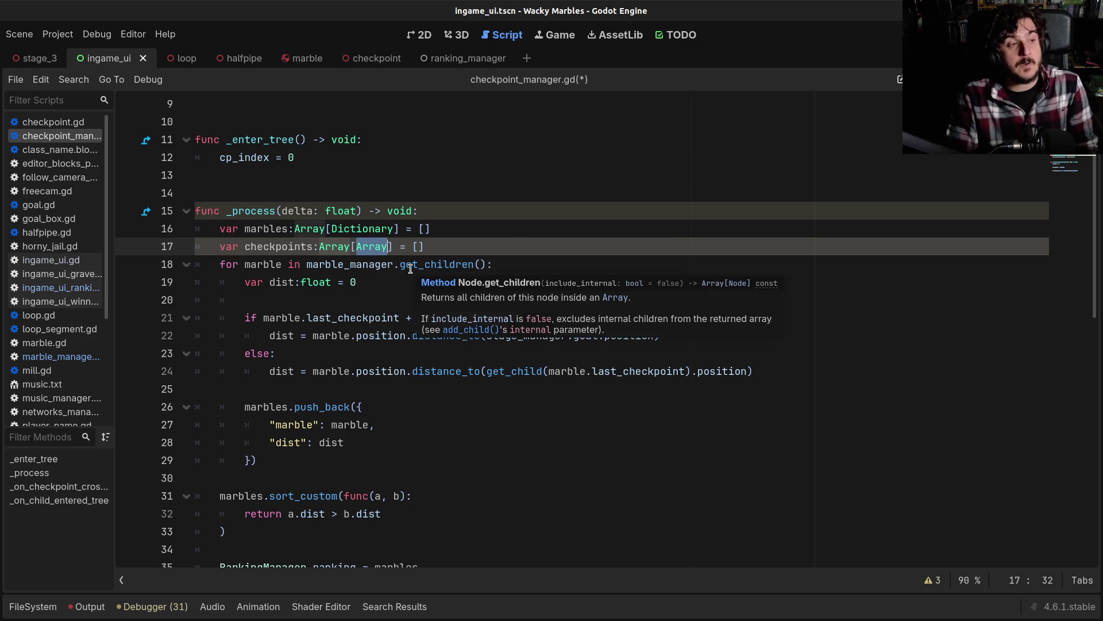
mouse_move(364, 243)
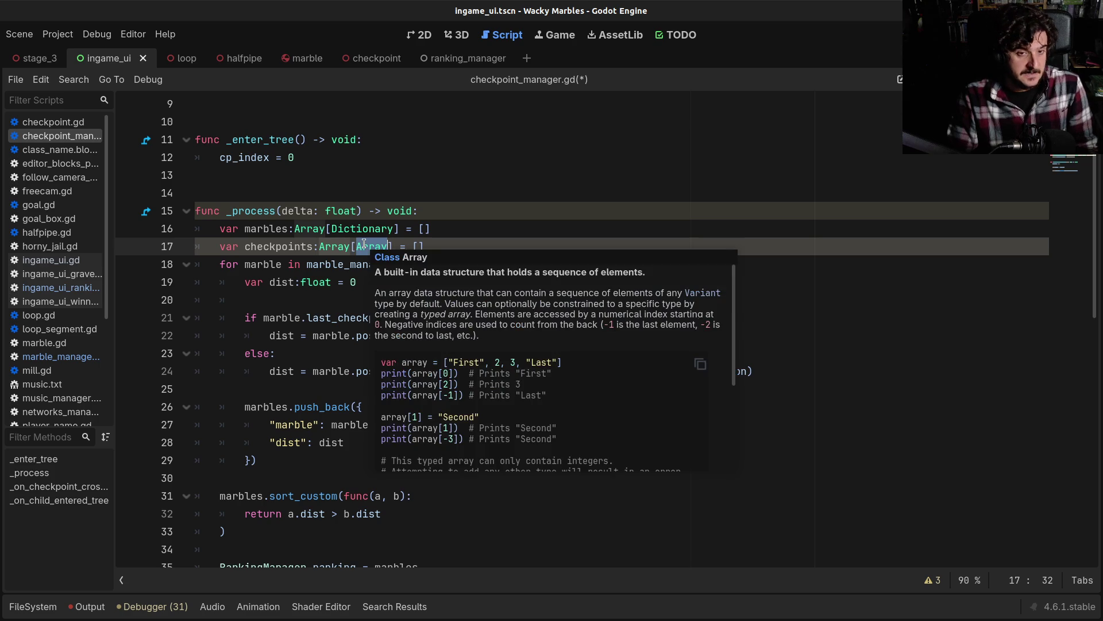
left_click(332, 247)
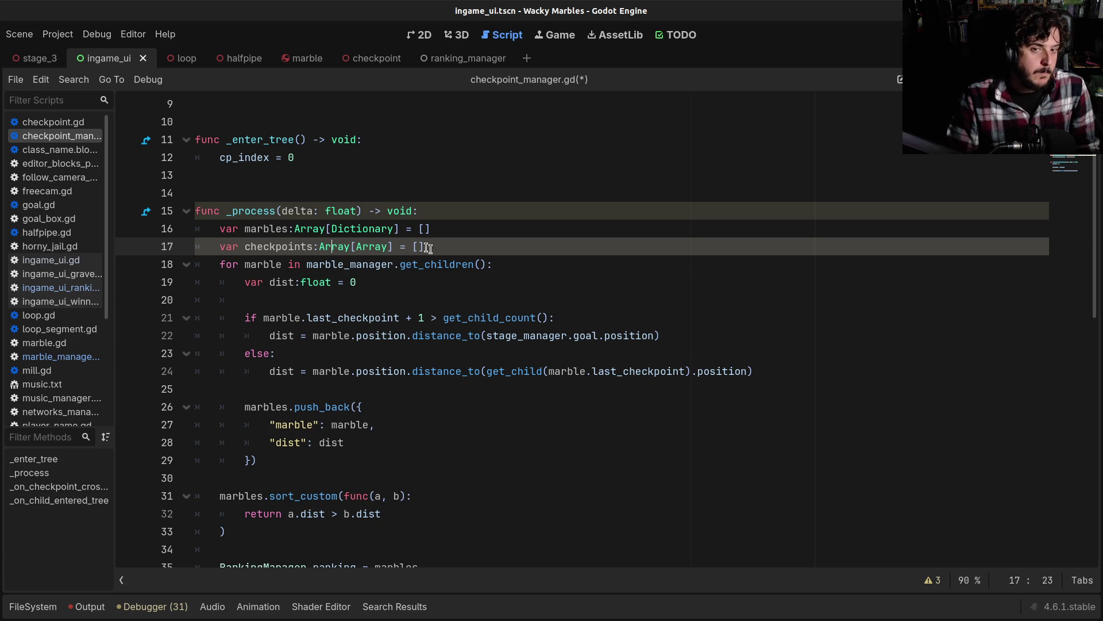
Step: Remove the initializer so line 17 reads var checkpoints:Array[Array], save, and view the Array docs
scroll(423, 247, "down", 6)
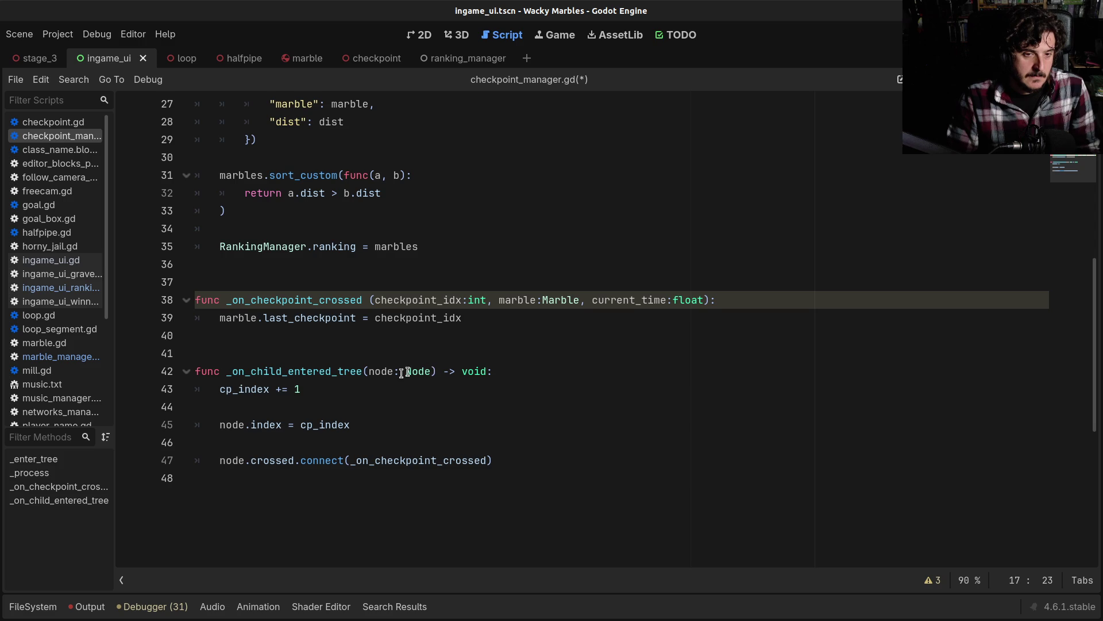
scroll(351, 419, "up", 6)
scroll(356, 421, "up", 3)
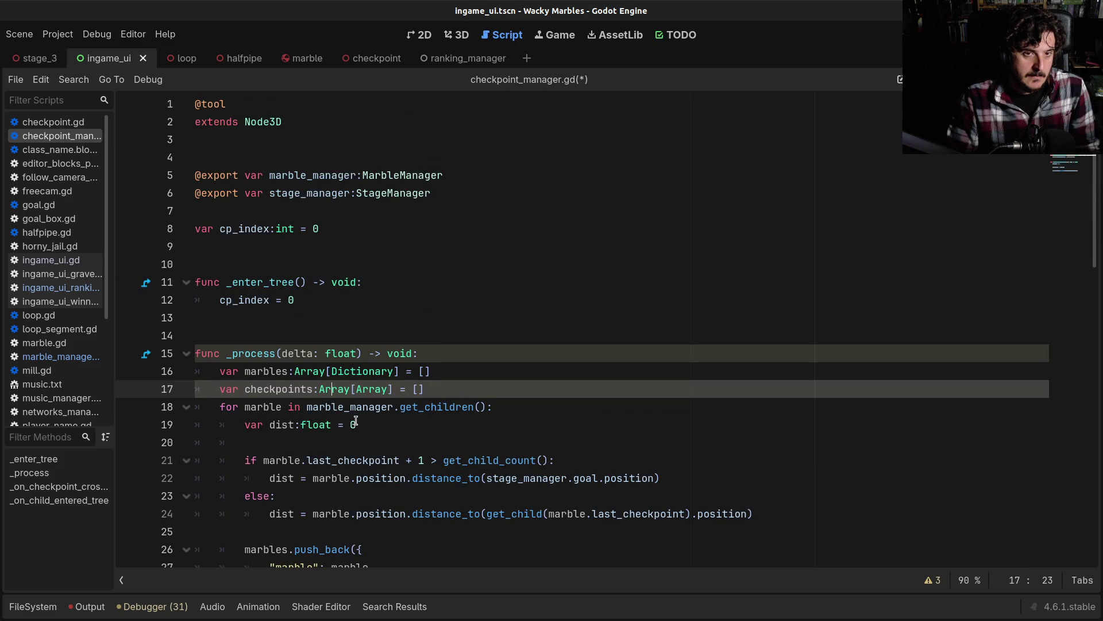
scroll(356, 421, "down", 1)
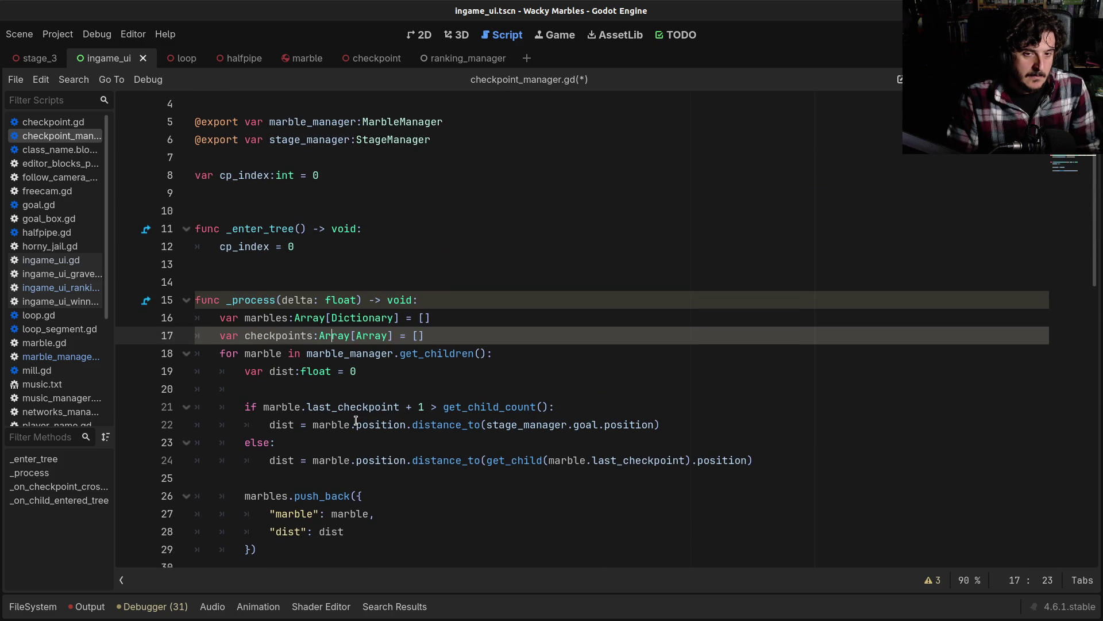
left_click(424, 335)
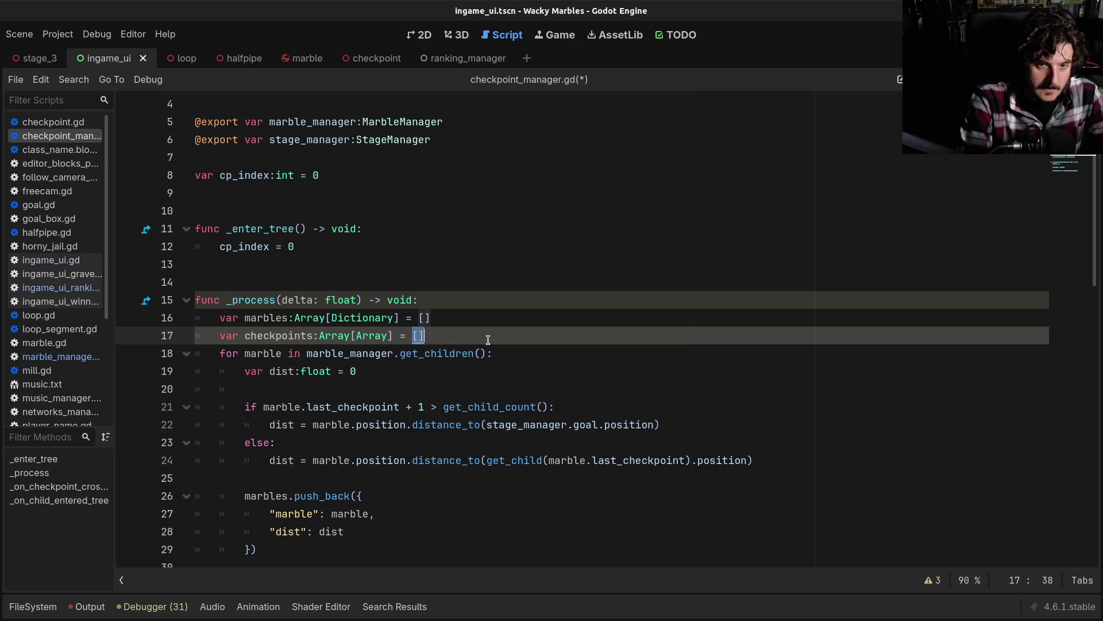
key("BackSpace")
key("BackSpace")
type("n")
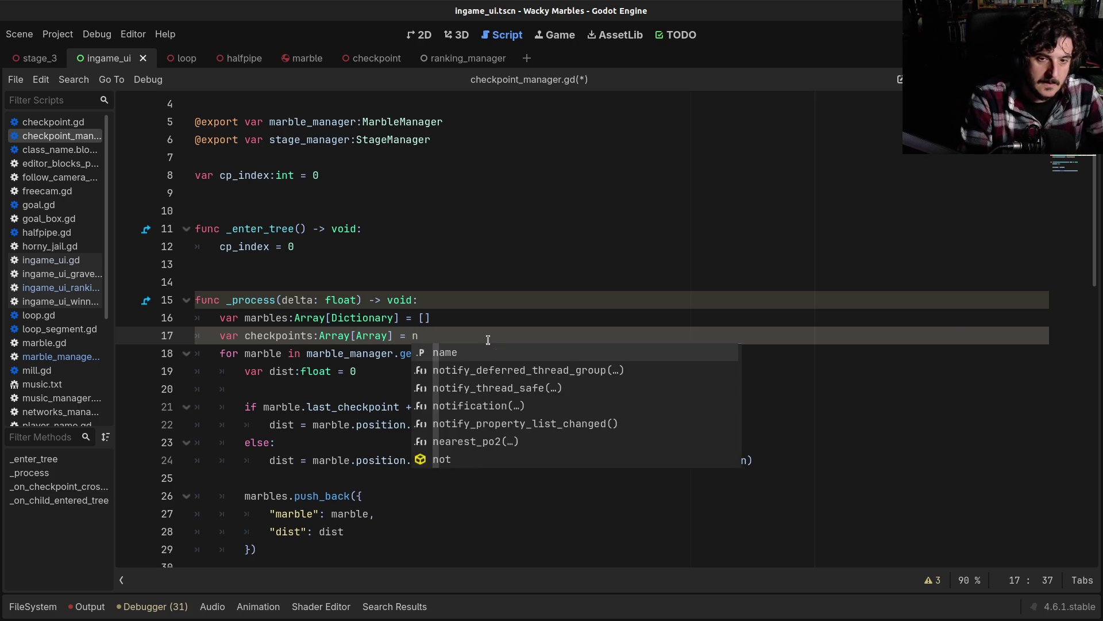
type("ew A")
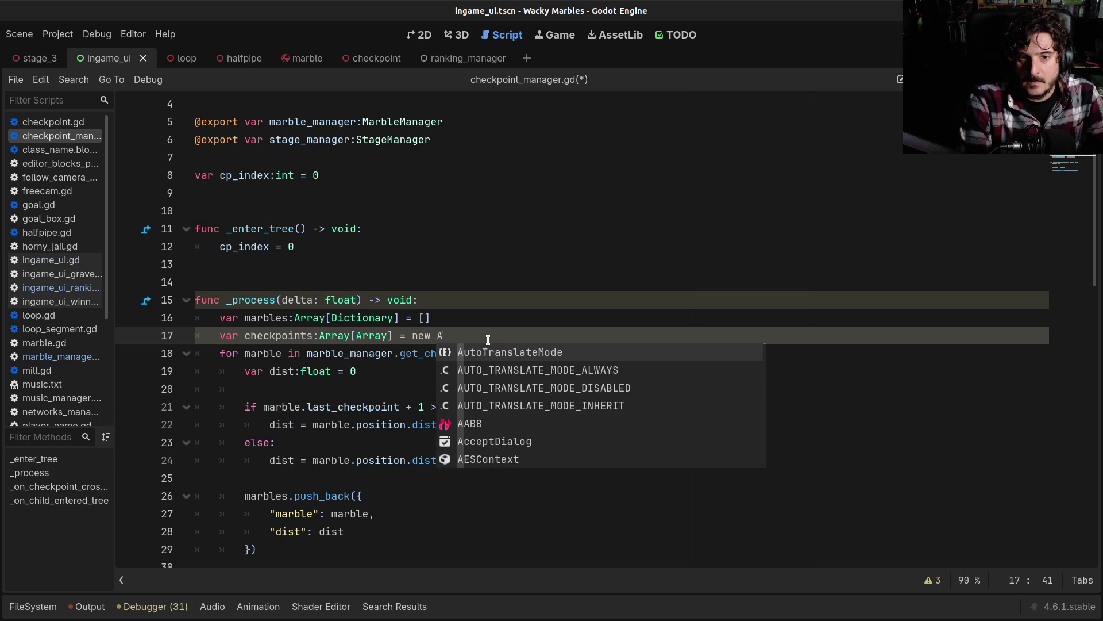
key("BackSpace")
key("BackSpace")
key("BackSpace")
key("BackSpace")
key("BackSpace")
type("Array")
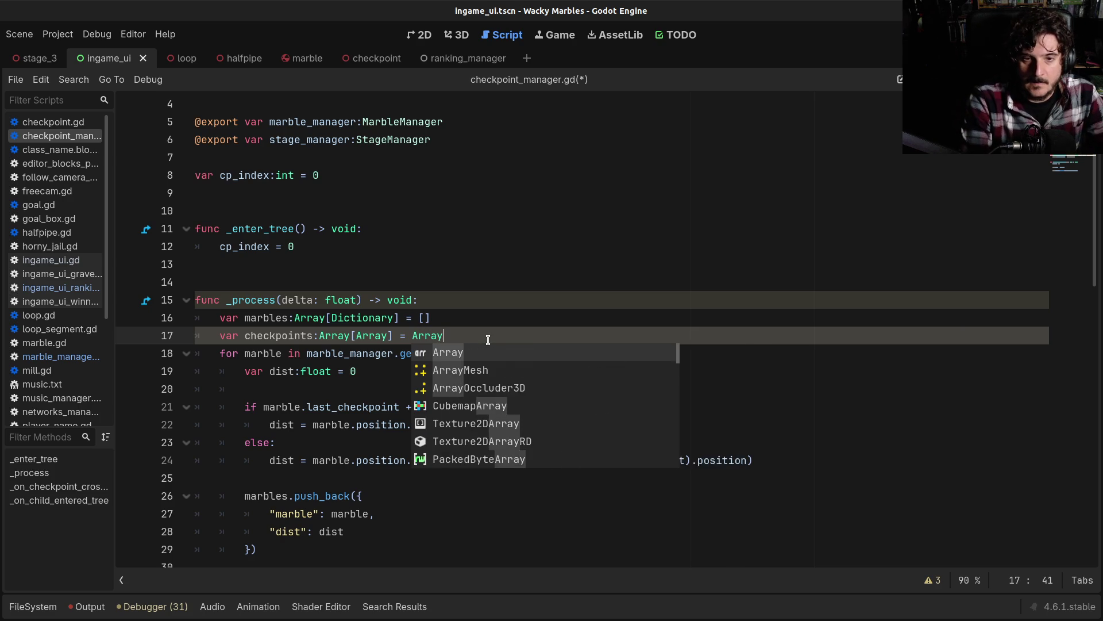
type(".new")
key("BackSpace")
key("BackSpace")
key("BackSpace")
key("BackSpace")
key("BackSpace")
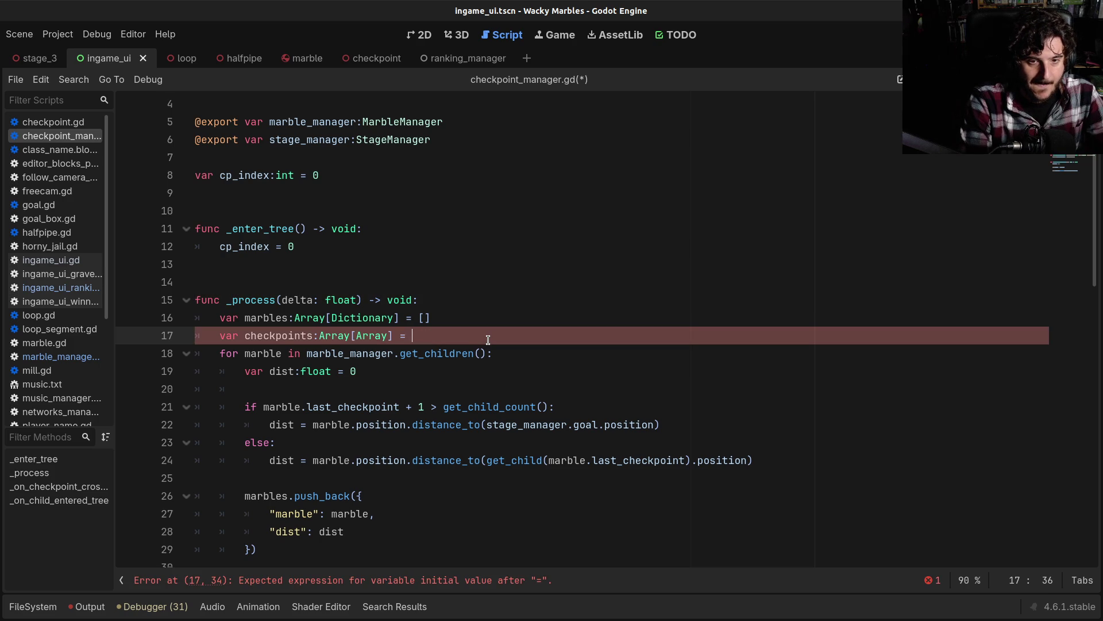
key("BackSpace")
key("BackSpace")
key("ctrl+s")
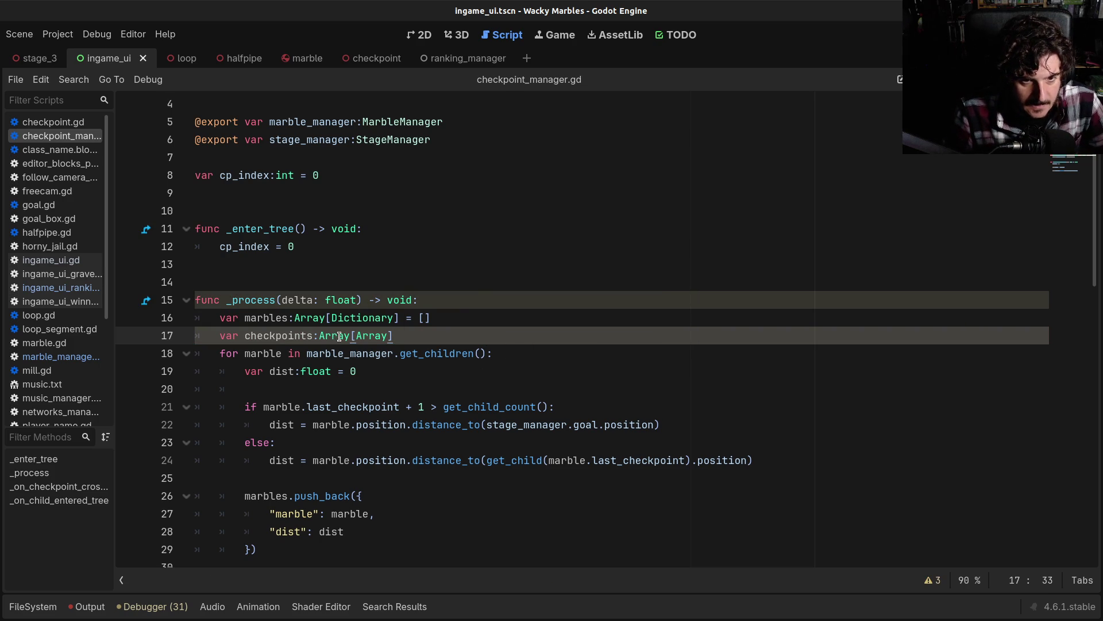
left_click(367, 339, "ctrl")
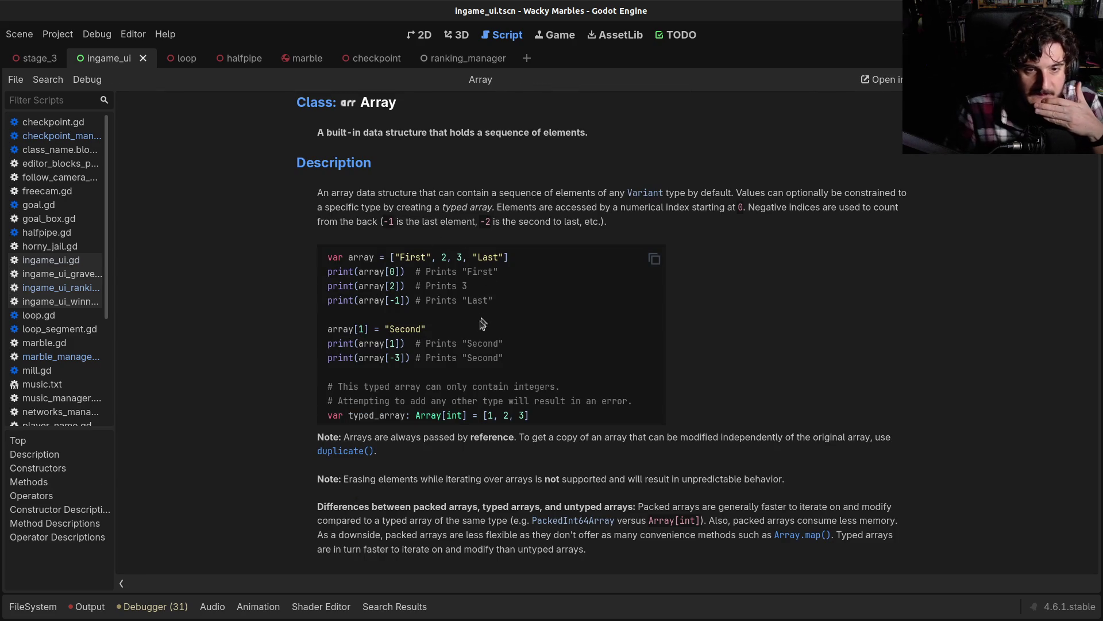
scroll(476, 340, "down", 3)
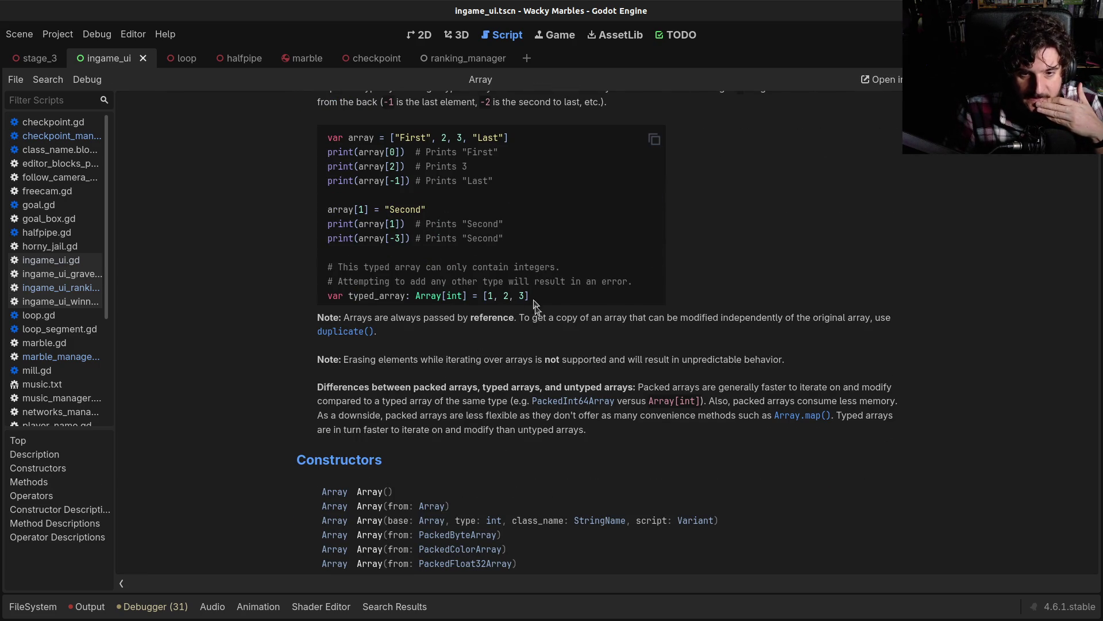
scroll(537, 305, "down", 3)
scroll(540, 342, "down", 2)
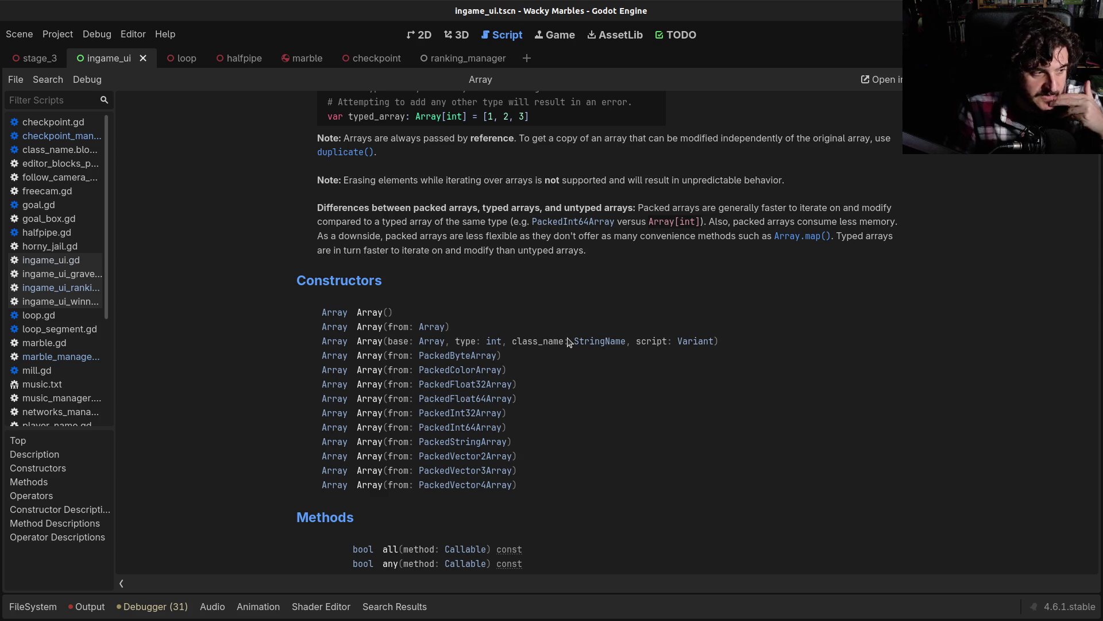
scroll(569, 371, "down", 3)
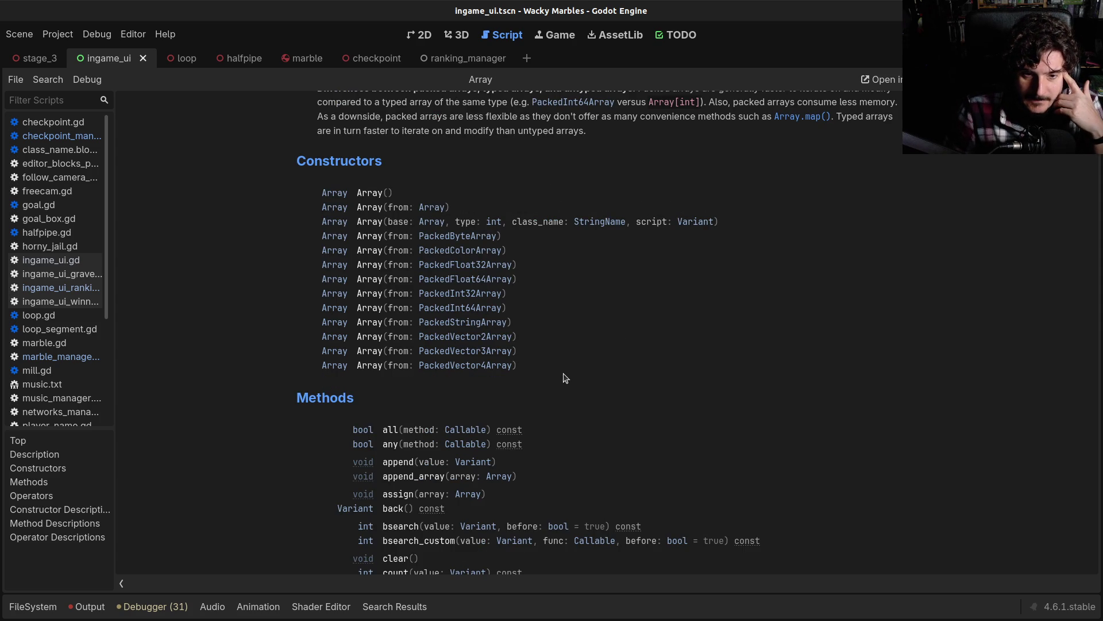
scroll(564, 375, "up", 2)
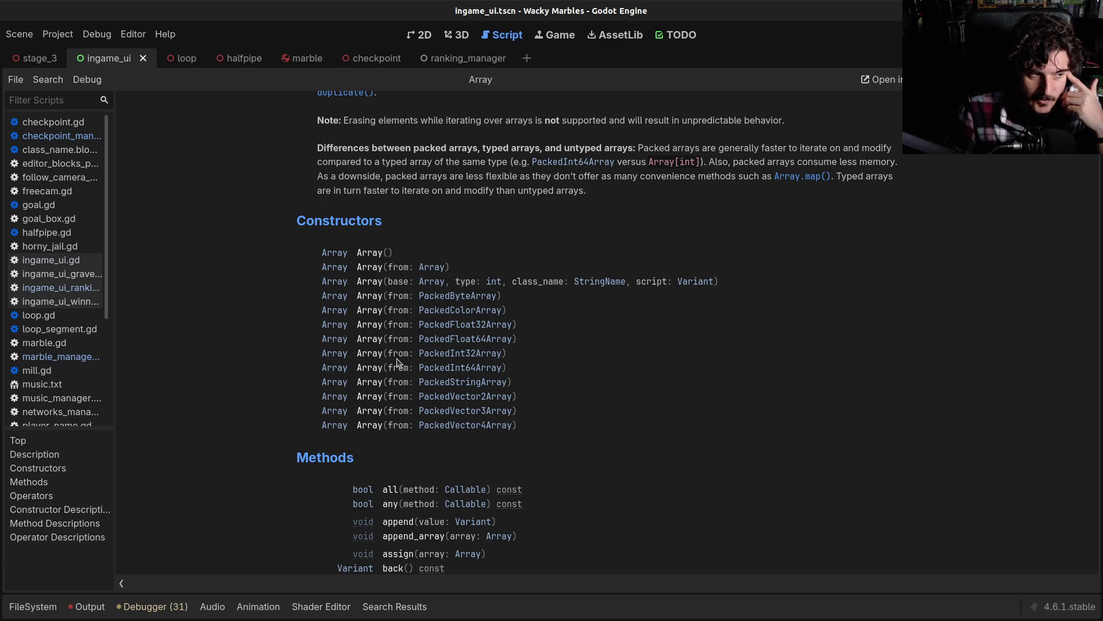
scroll(397, 358, "down", 2)
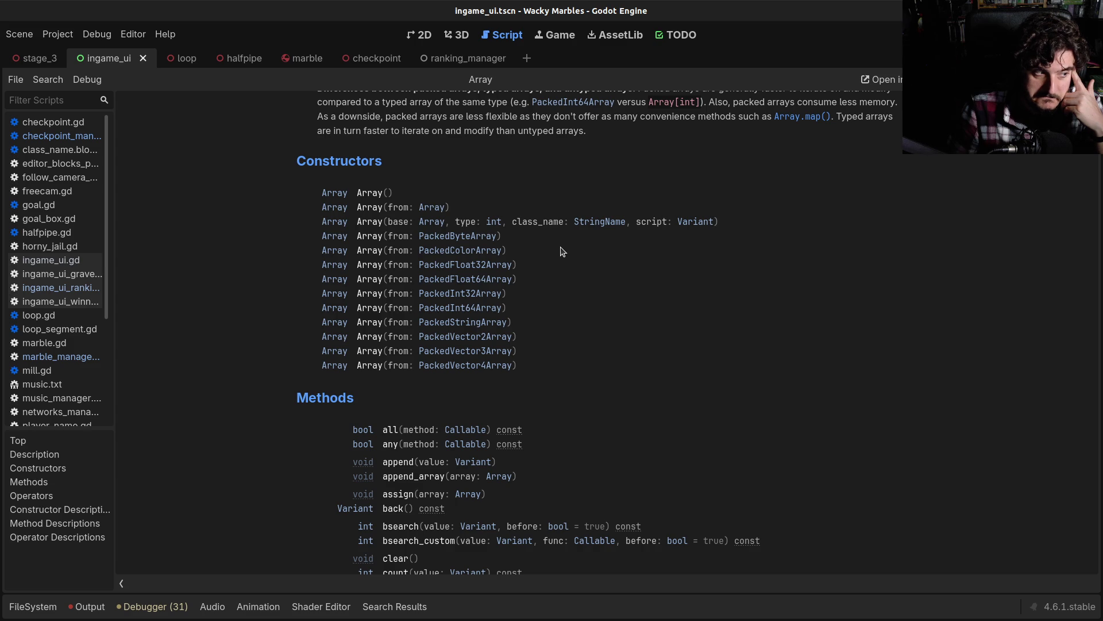
scroll(508, 305, "down", 5)
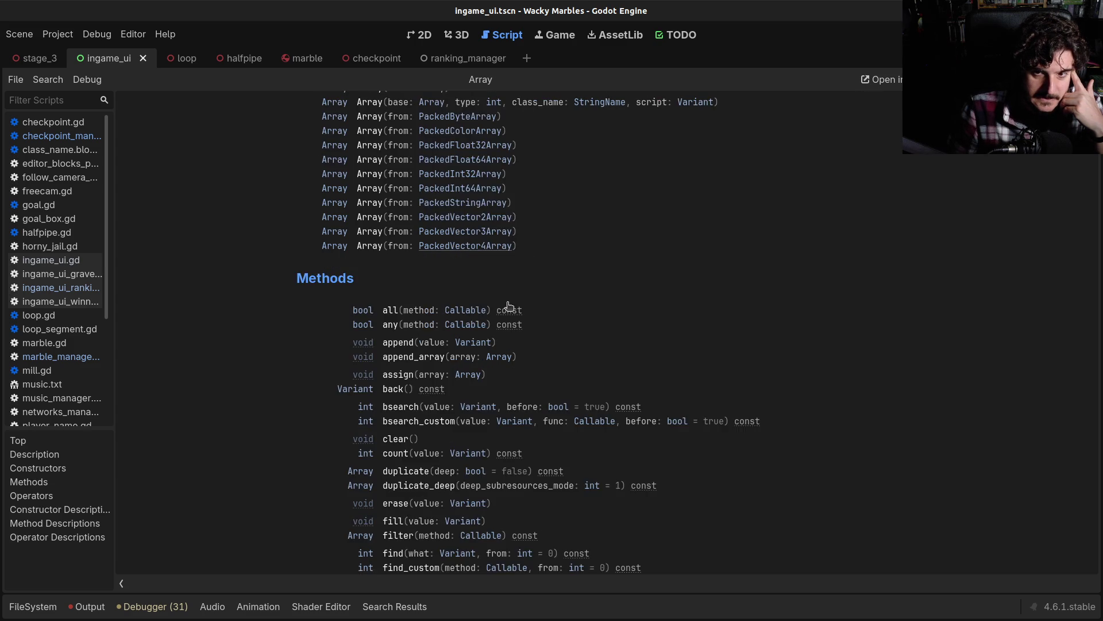
scroll(509, 305, "down", 3)
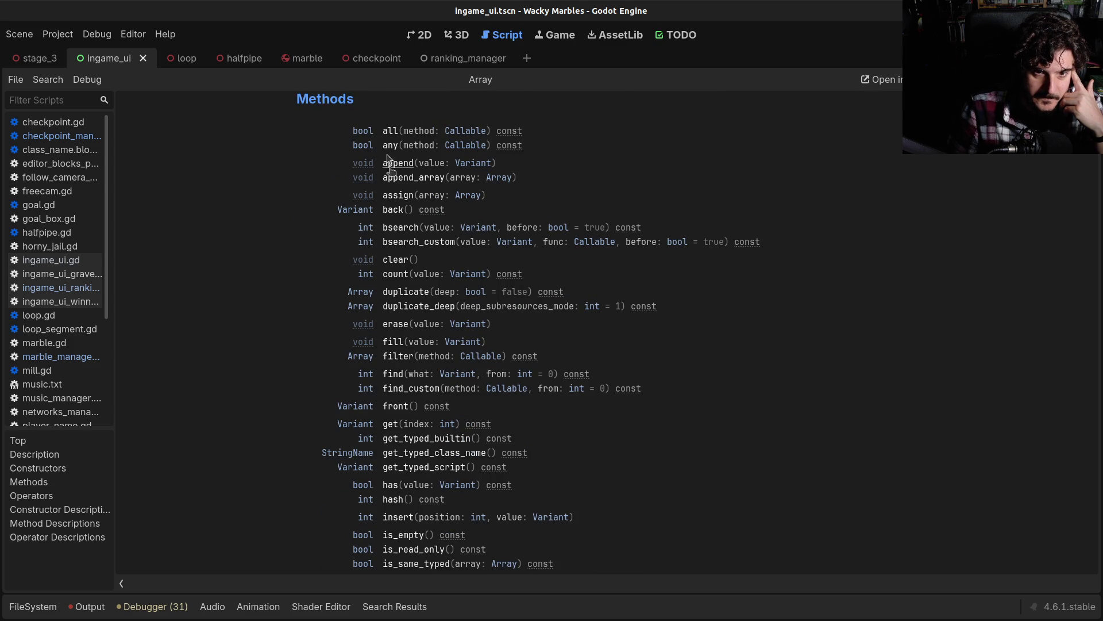
scroll(391, 207, "down", 2)
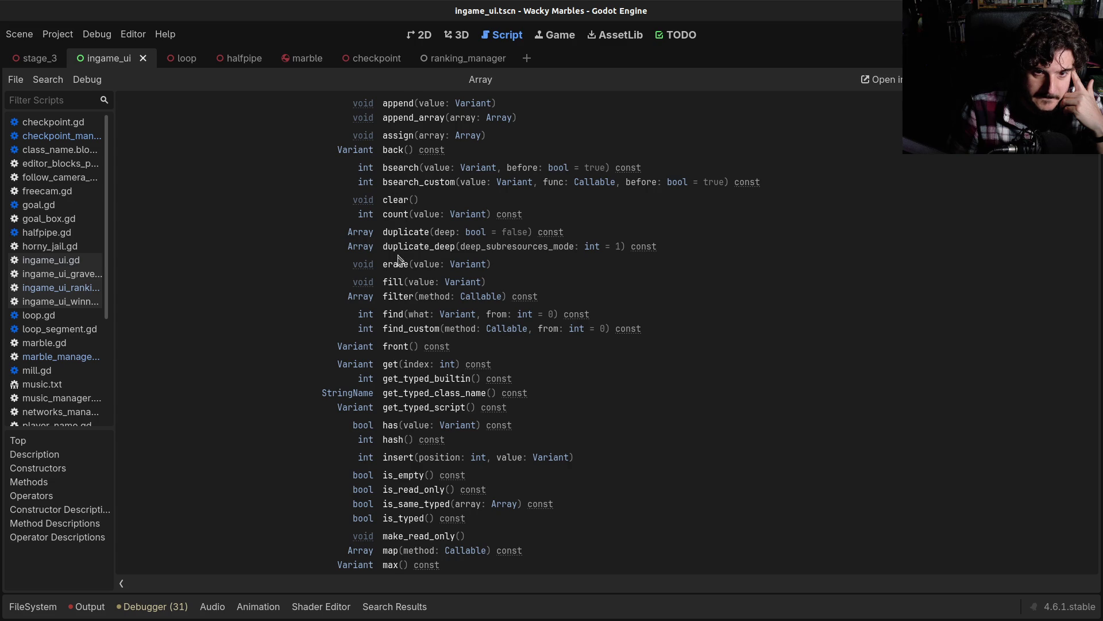
scroll(401, 260, "down", 2)
scroll(393, 229, "down", 2)
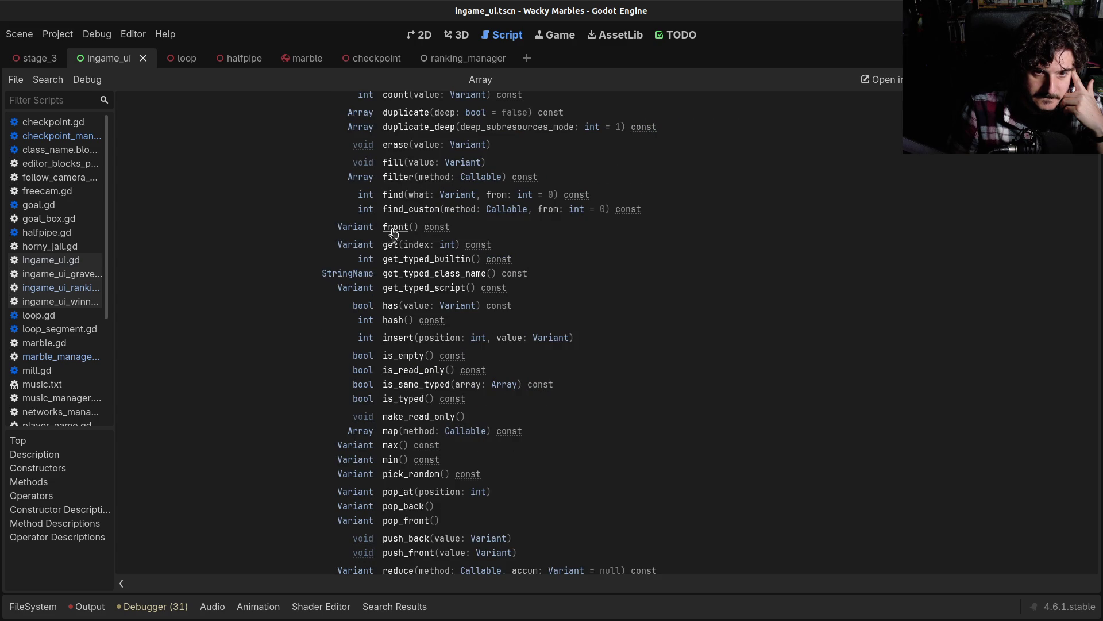
scroll(395, 253, "down", 2)
scroll(394, 251, "down", 2)
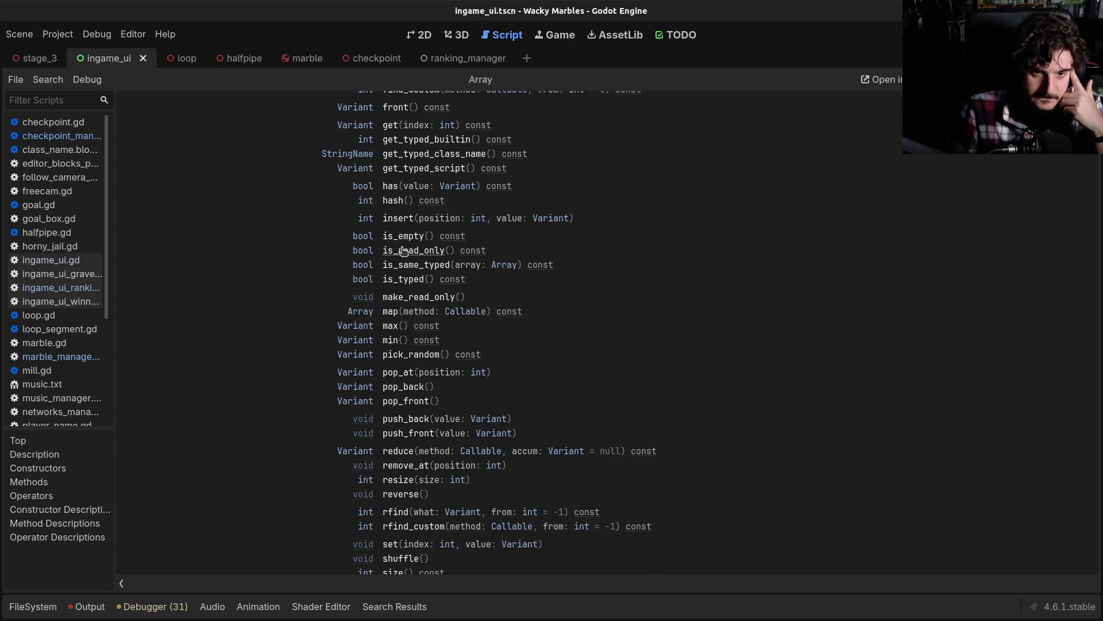
scroll(396, 230, "down", 2)
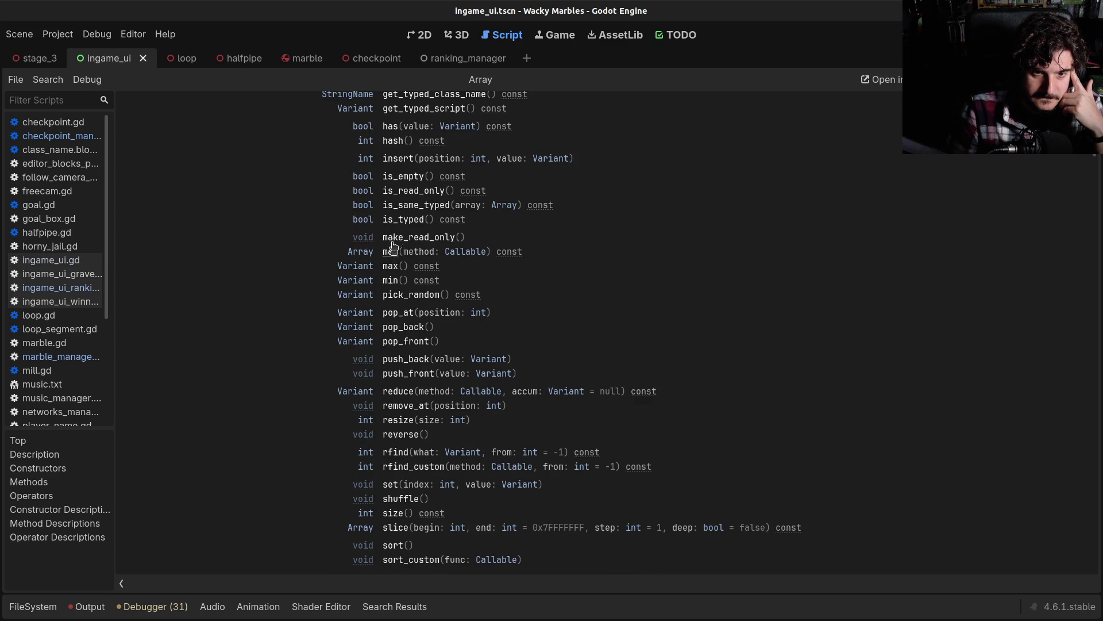
scroll(395, 262, "down", 2)
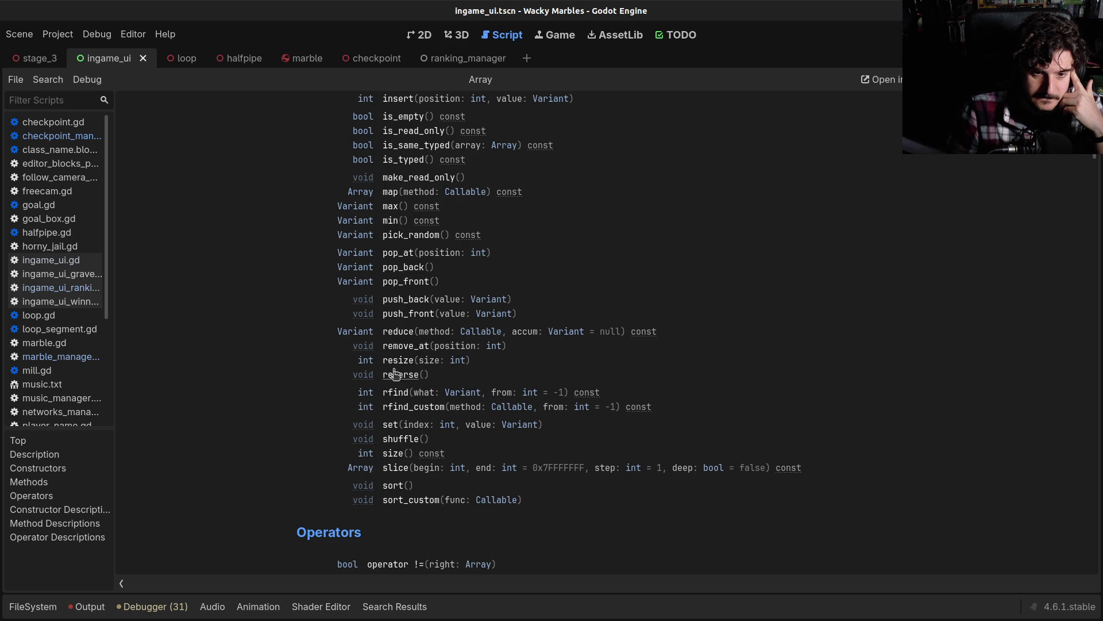
right_click(398, 501)
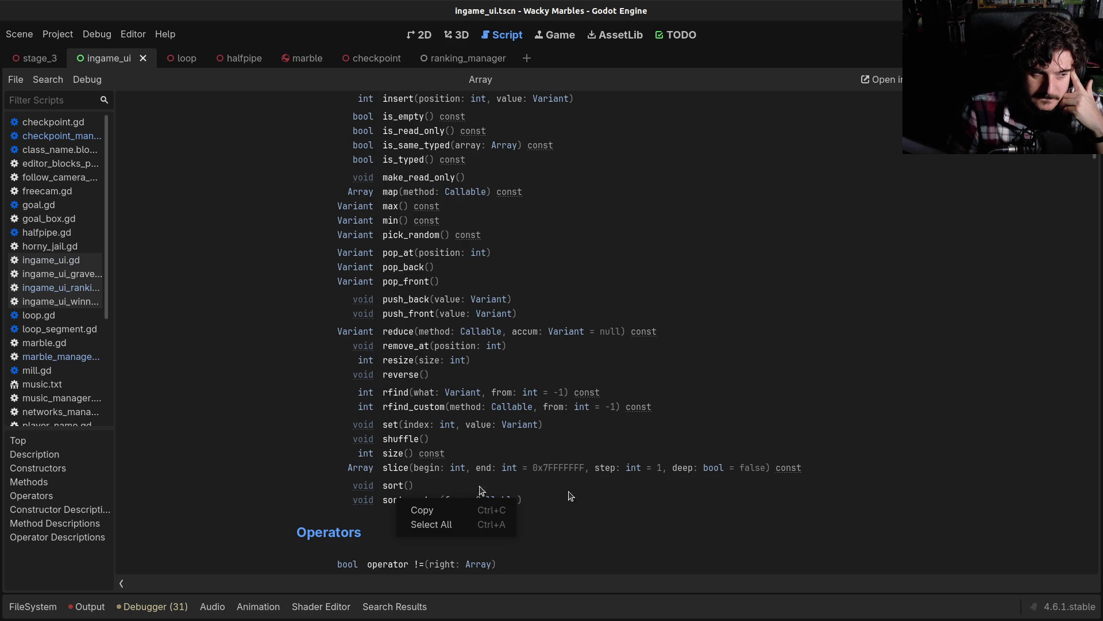
left_click(666, 527)
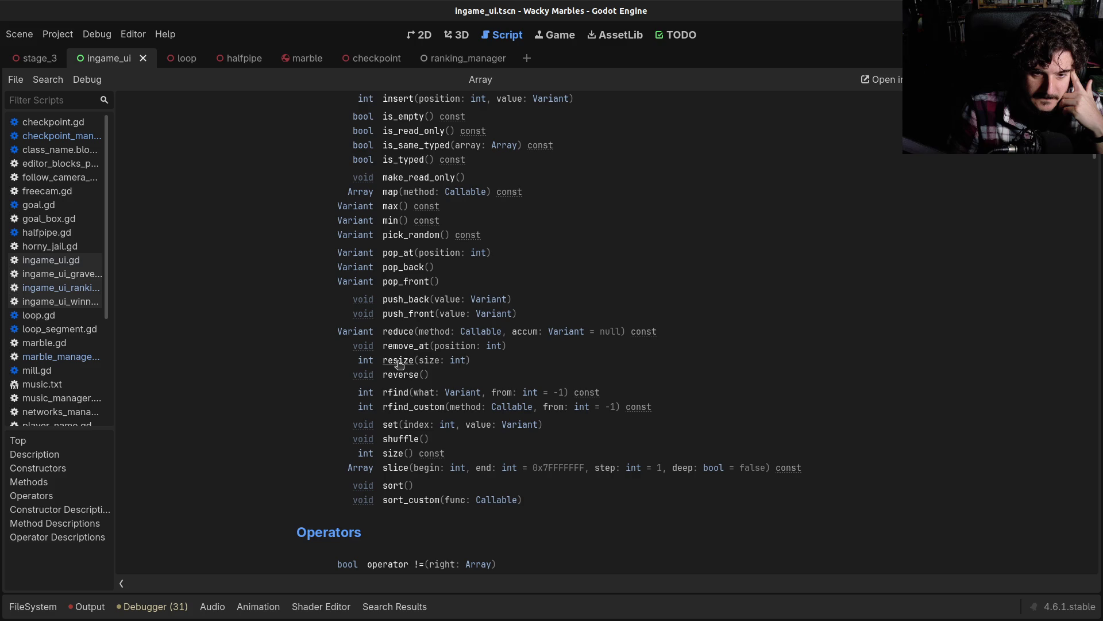
left_click(402, 362)
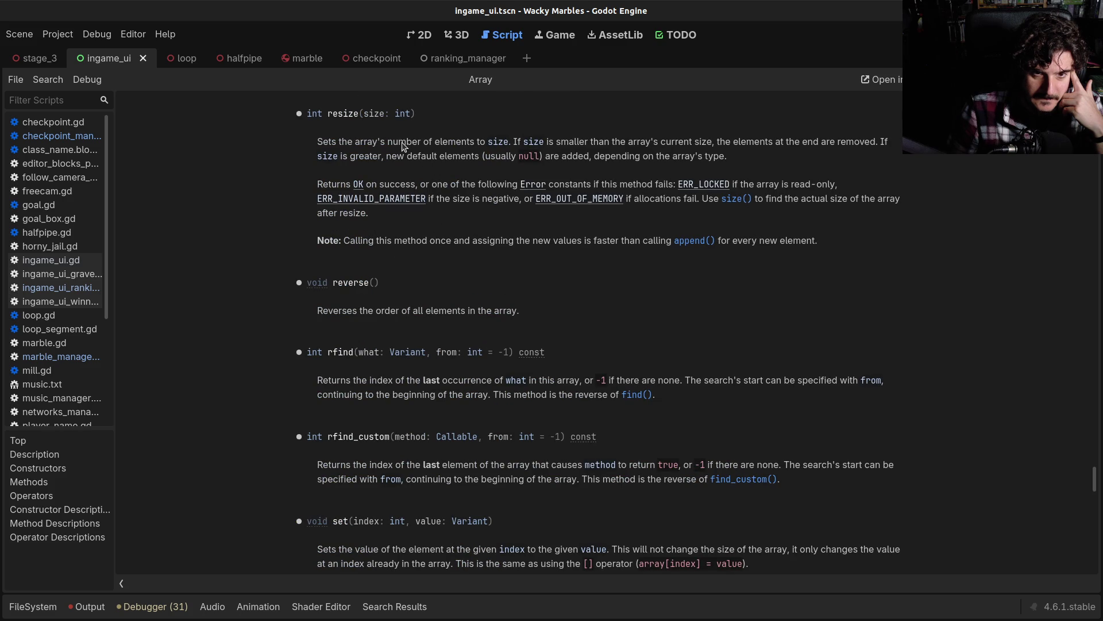
Step: Read the Array resize() description, then return to checkpoint_manager.gd
left_click_drag(354, 143, 672, 142)
left_click(606, 150)
left_click_drag(561, 142, 601, 156)
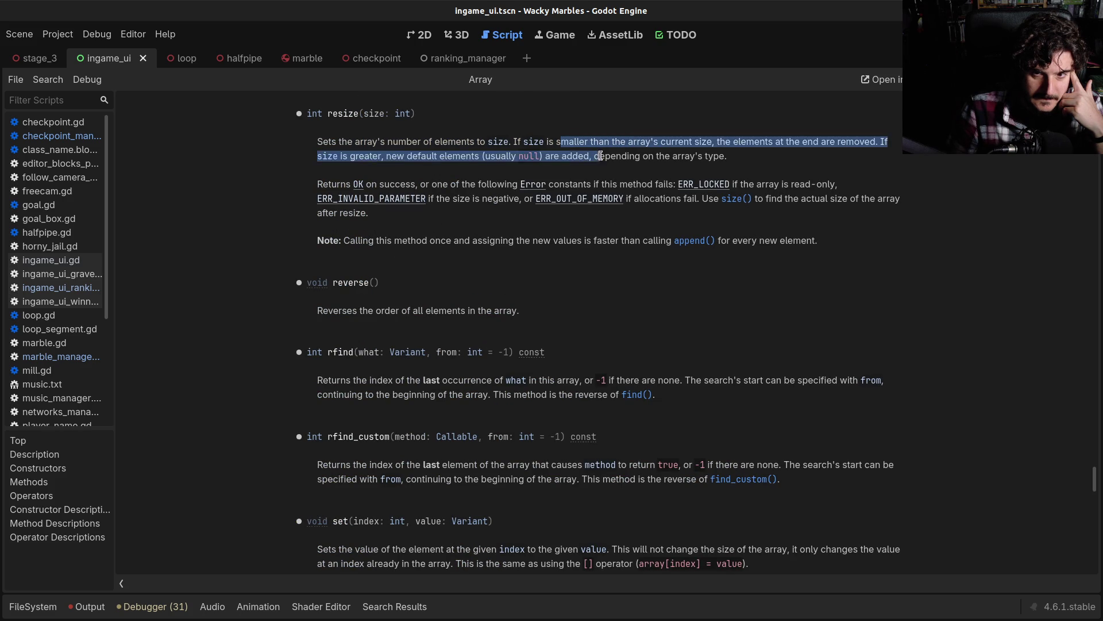
left_click(600, 156)
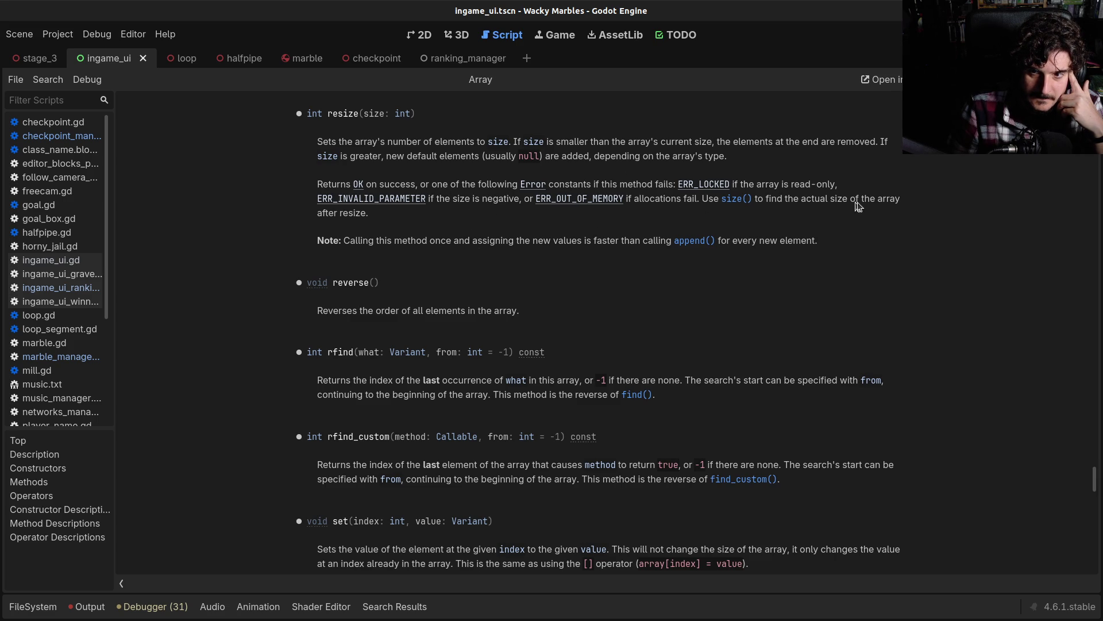
key("alt+Left")
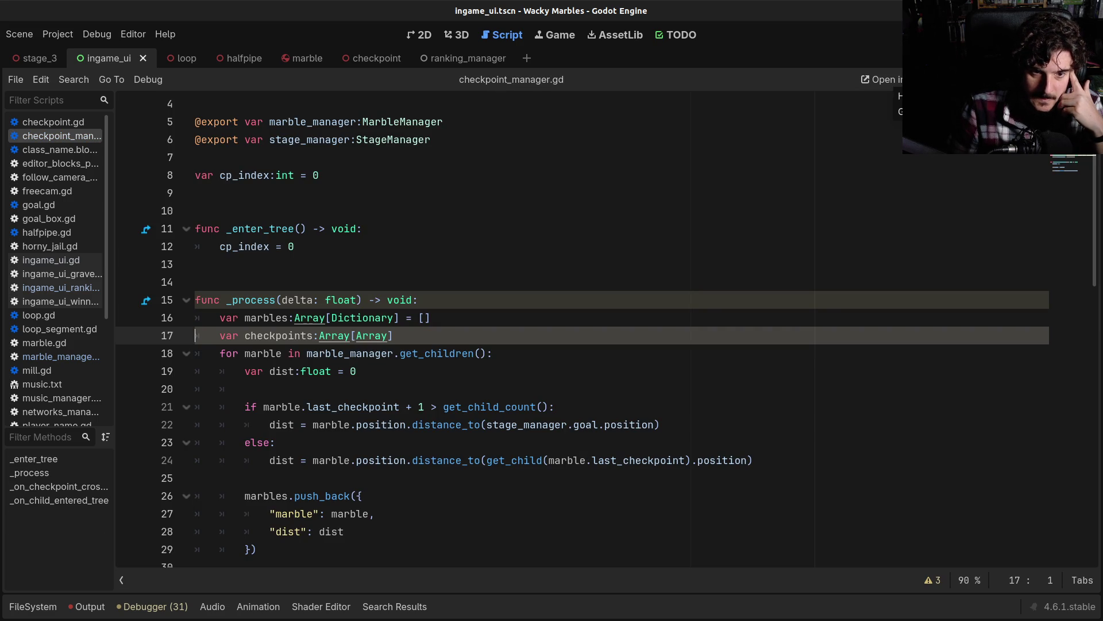
Step: Add line 18 checkpoints.resize(get_child_count()) below the declaration, followed by an empty line
left_click(447, 334)
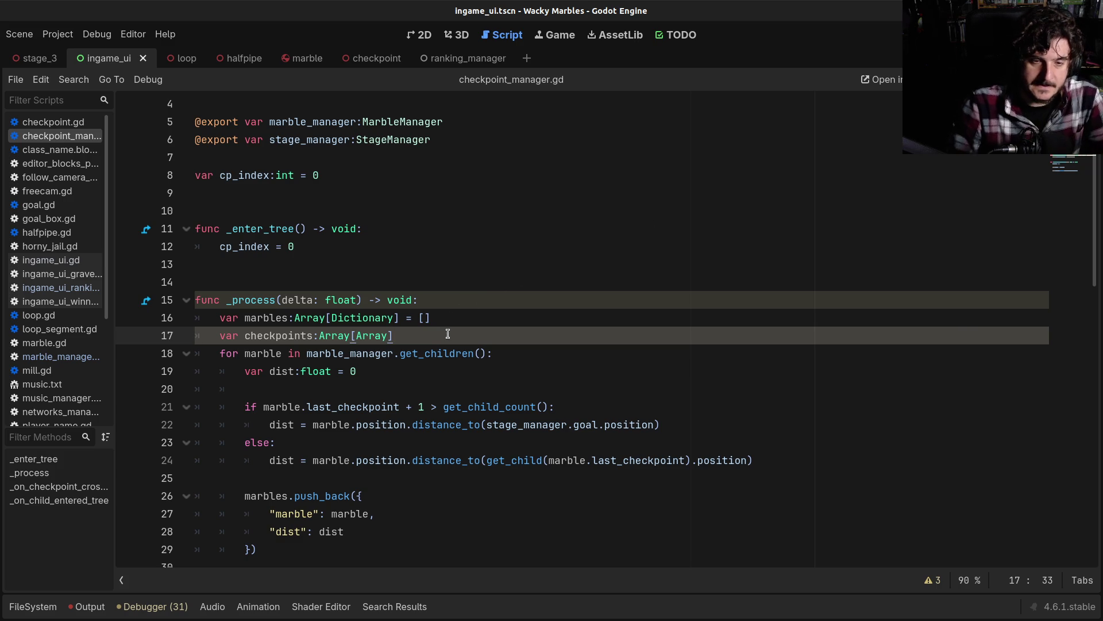
key("Return")
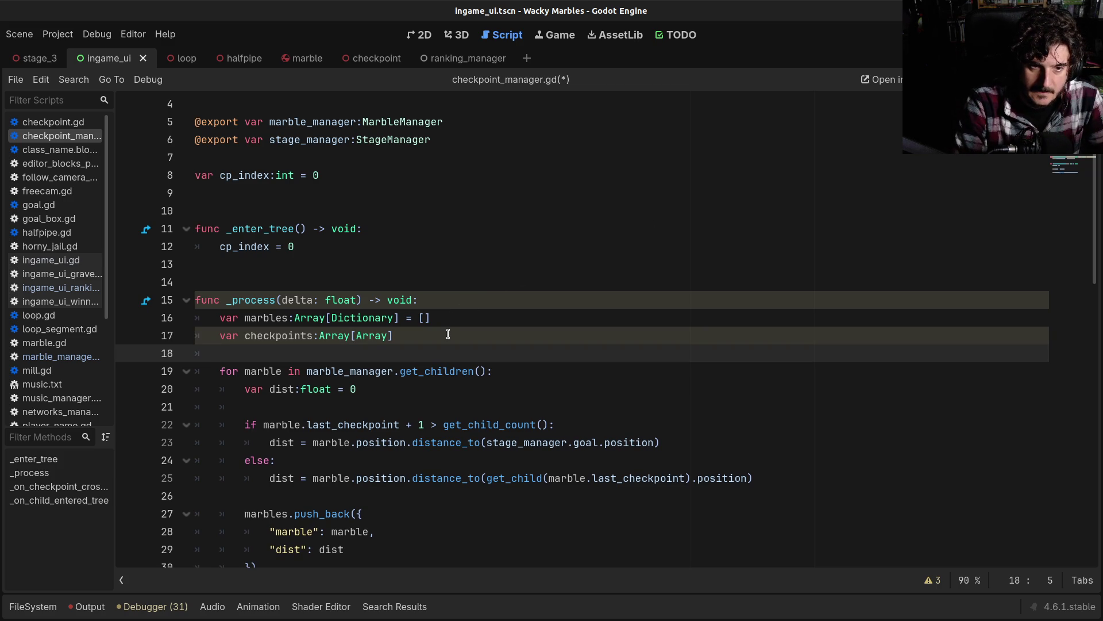
type("checkpoints.siz")
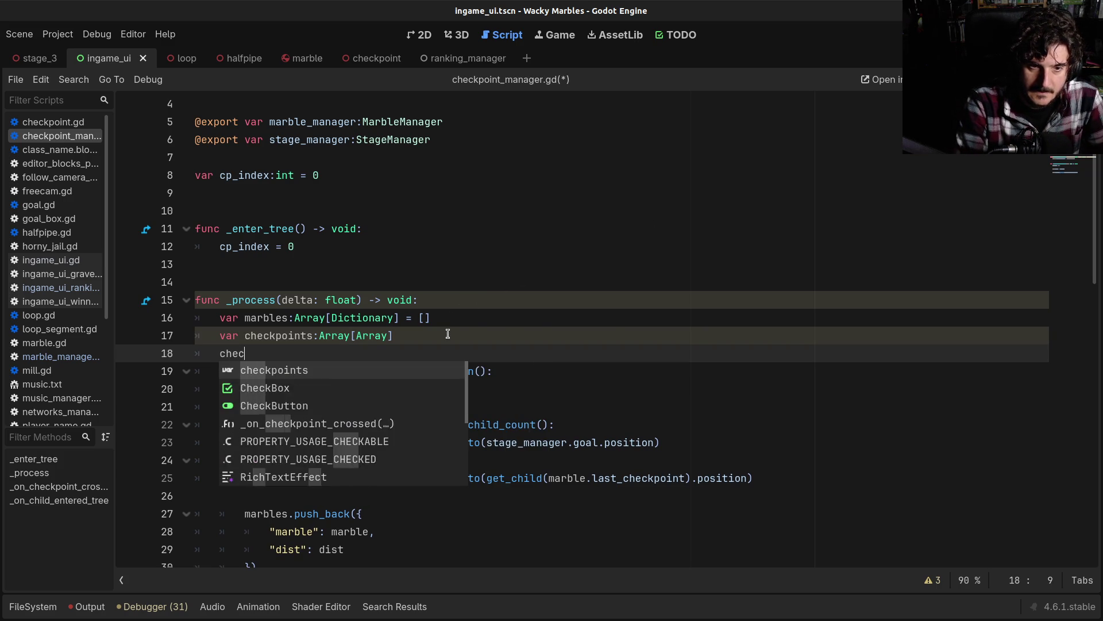
key("Return")
key("BackSpace")
key("BackSpace")
key("BackSpace")
type("res")
key("Return")
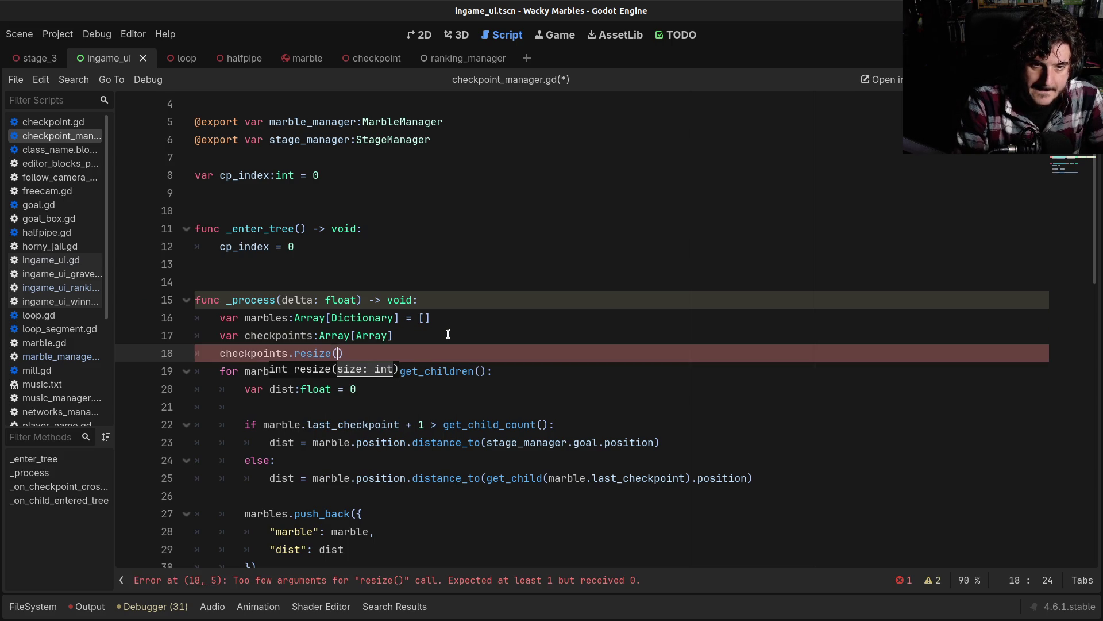
type("get_chi")
key("Down")
key("Down")
key("Return")
key("Home")
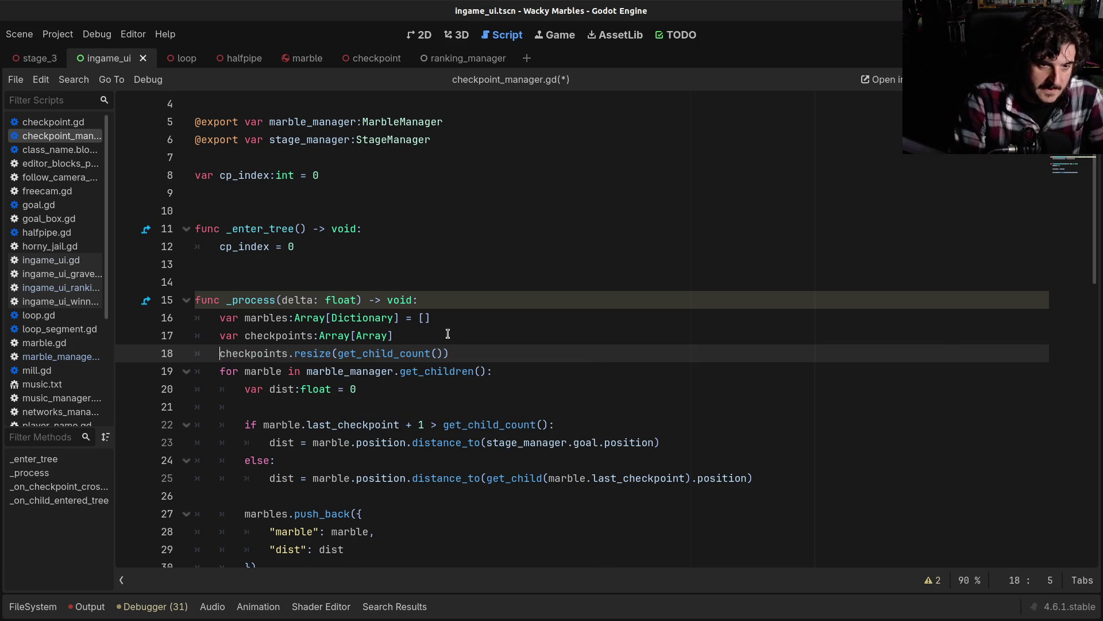
key("End")
key("Return")
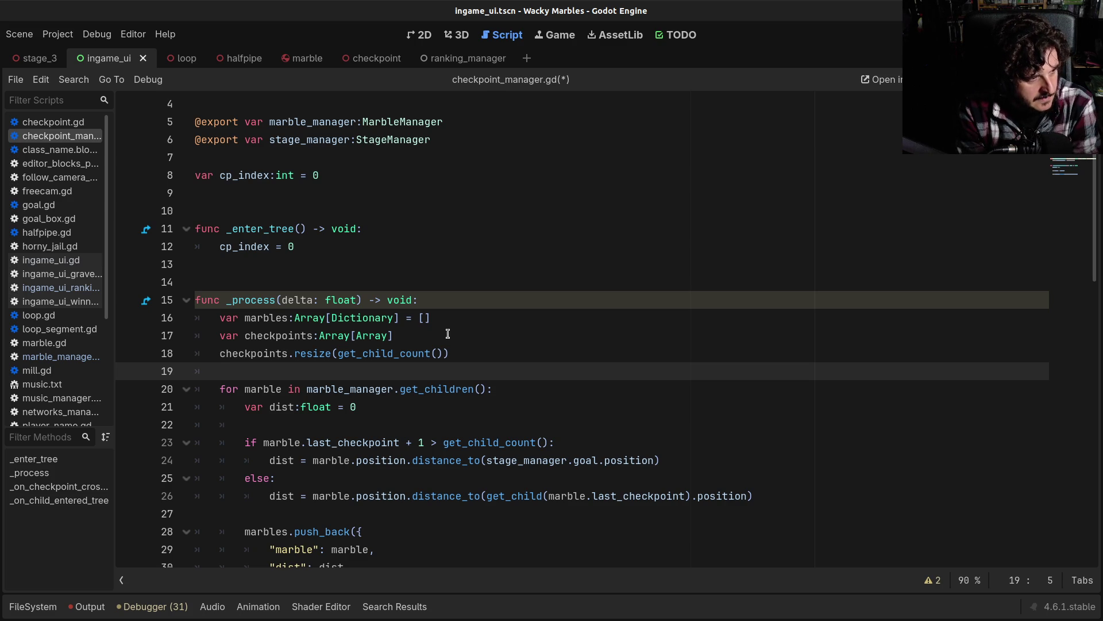
left_click(460, 35)
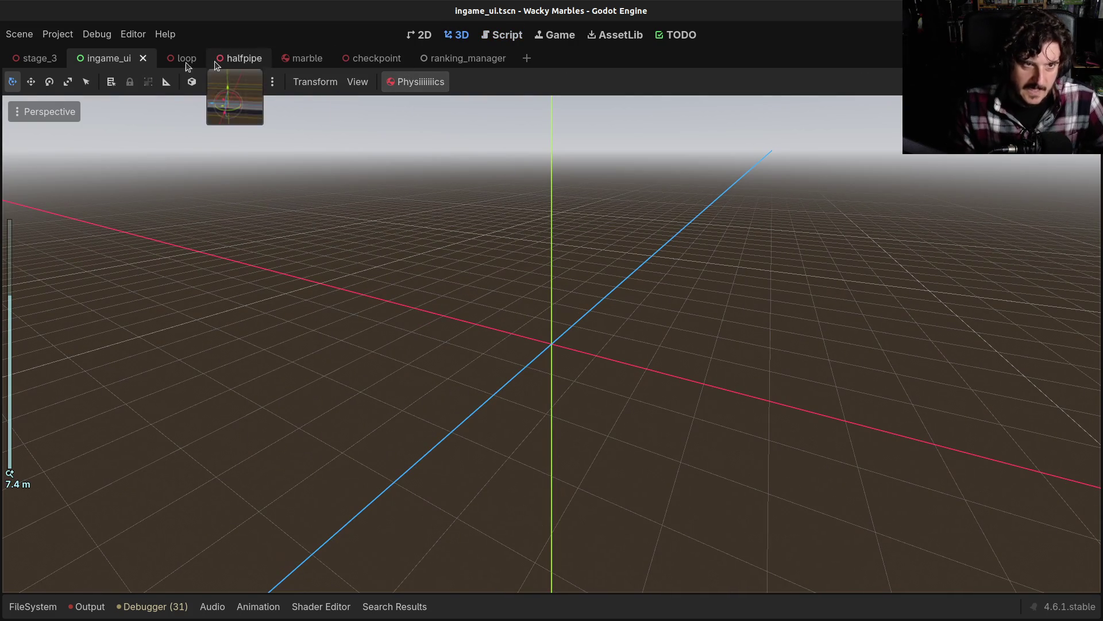
Step: Duplicate checkpoint 4 in stage_3 and move the copy, checkpoint 5, beside checkpoints 1 and 2
left_click(43, 59)
scroll(520, 242, "down", 2)
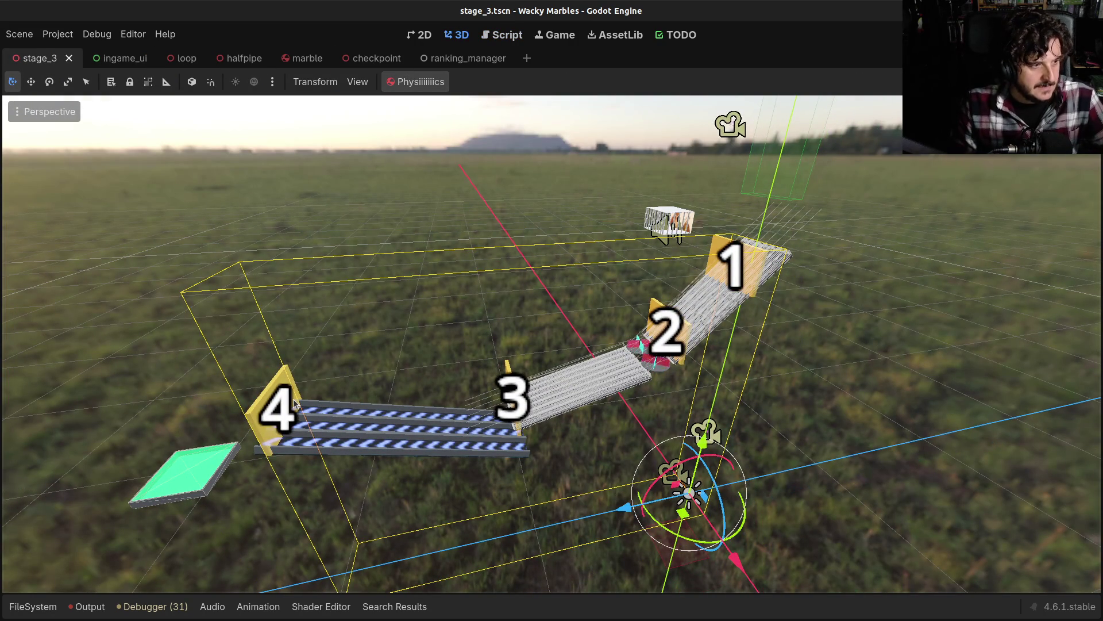
left_click(258, 409)
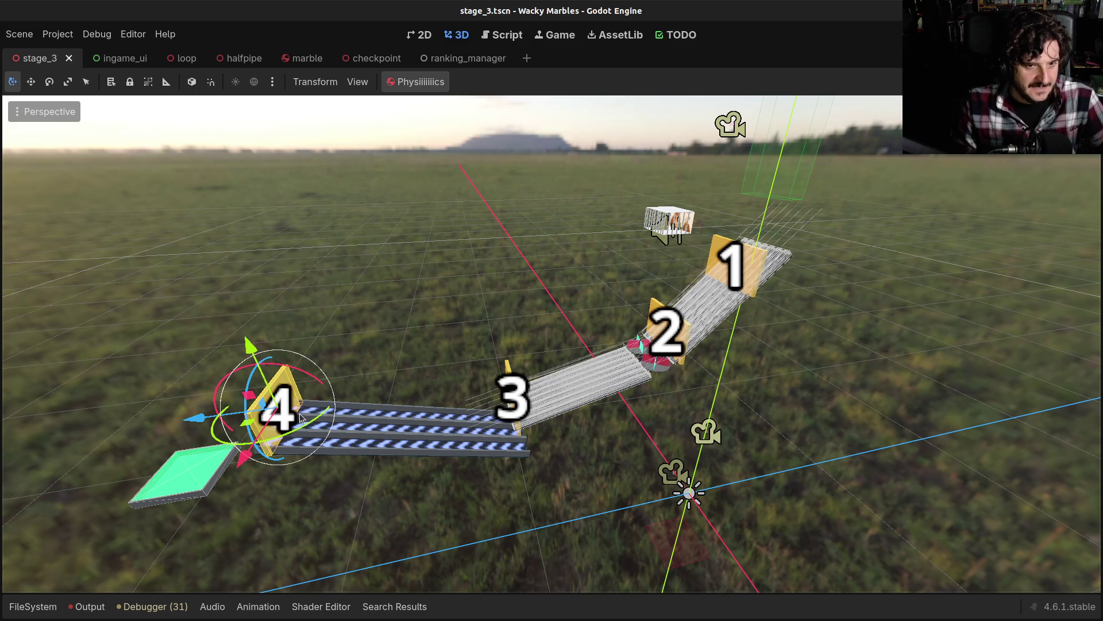
key("ctrl+d")
left_click_drag(200, 418, 519, 499)
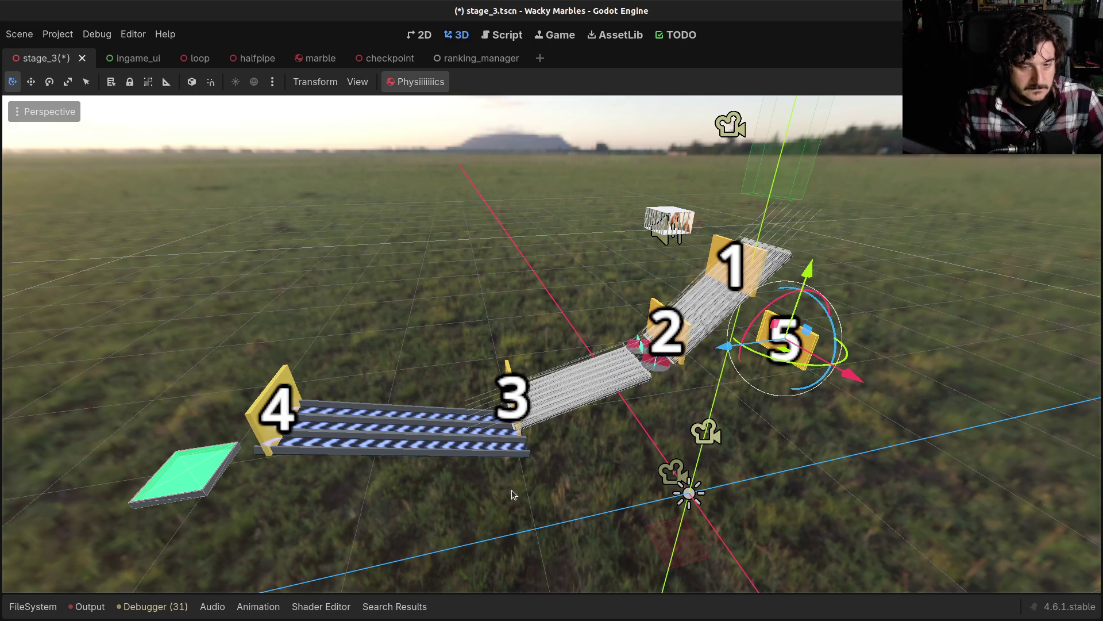
mouse_move(511, 489)
left_mouse_down()
mouse_move(436, 442)
mouse_move(517, 426)
left_mouse_up()
key("s")
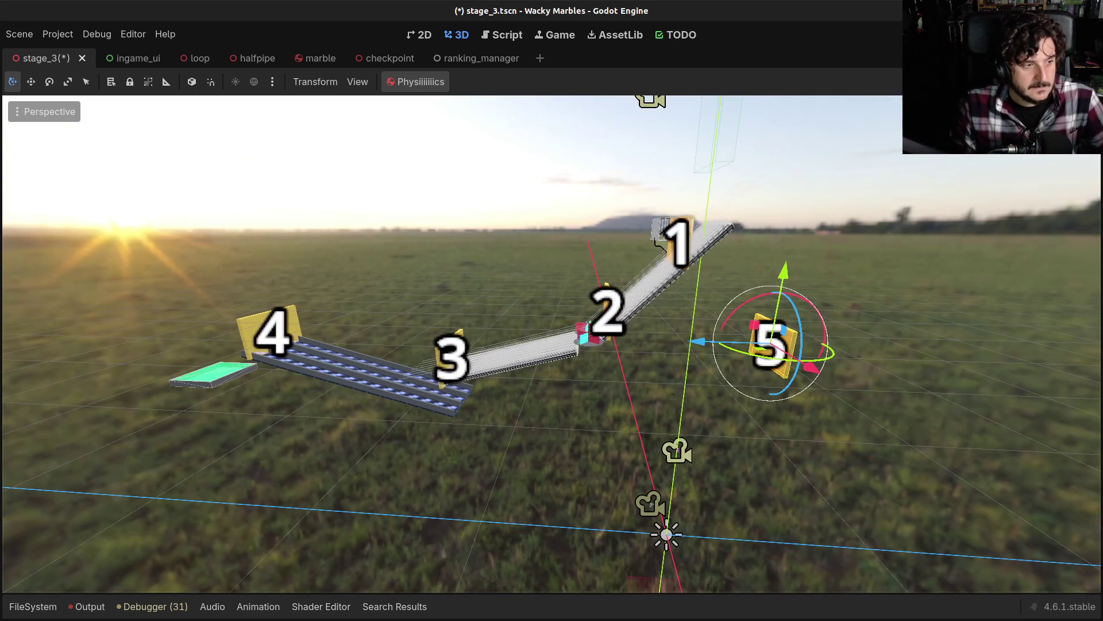
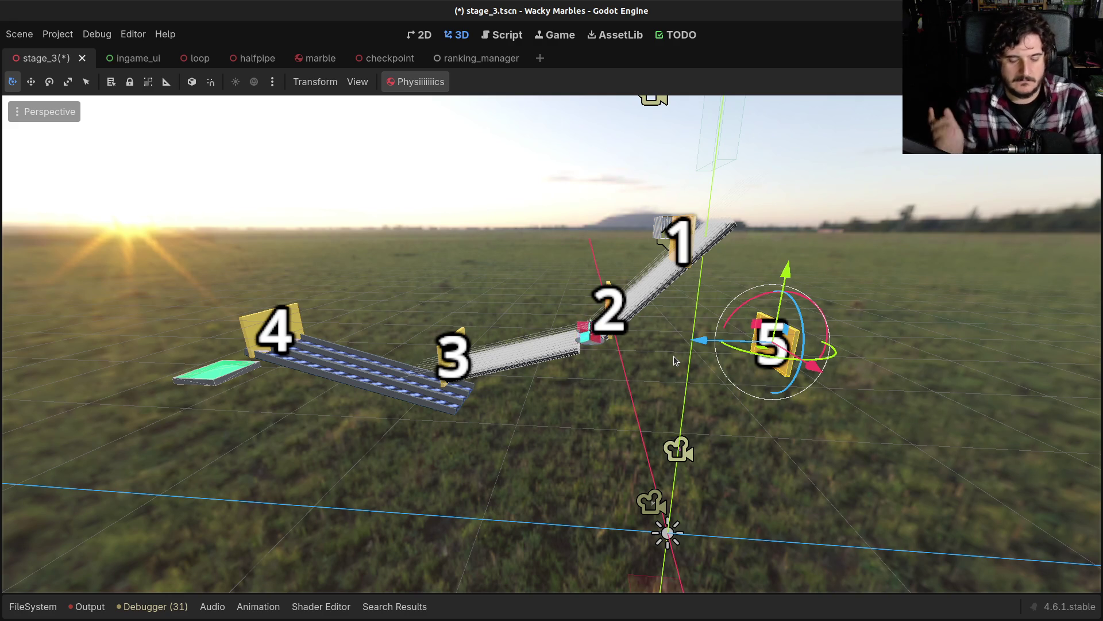
Step: Delete the Checkpoint5 node from stage_3 and bring up stage.gd in the script editor
key("Delete")
key("Return")
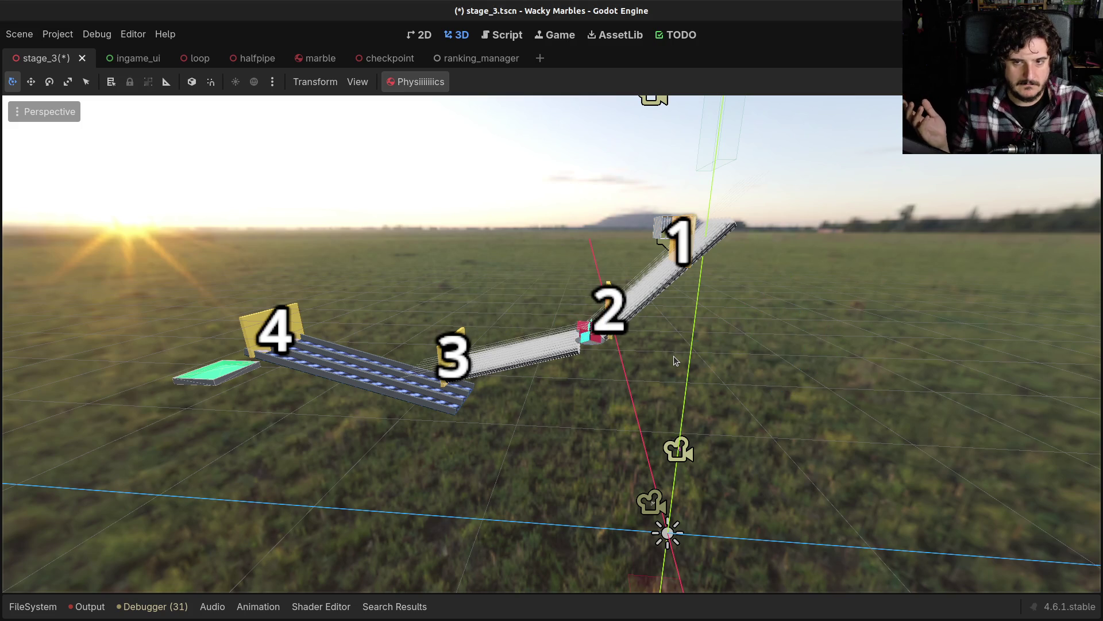
left_click(490, 39)
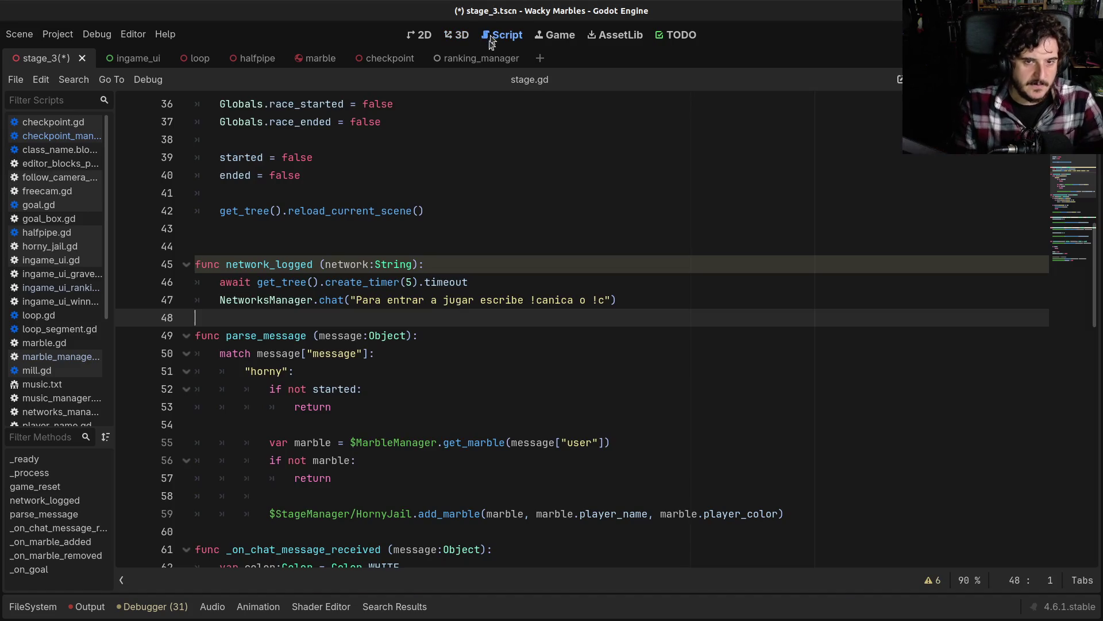
Step: Review stage.gd's parse_message and add_marble code, then open checkpoint_manager.gd and marble_manager.gd
left_click(435, 368)
scroll(435, 366, "down", 1)
scroll(436, 366, "down", 1)
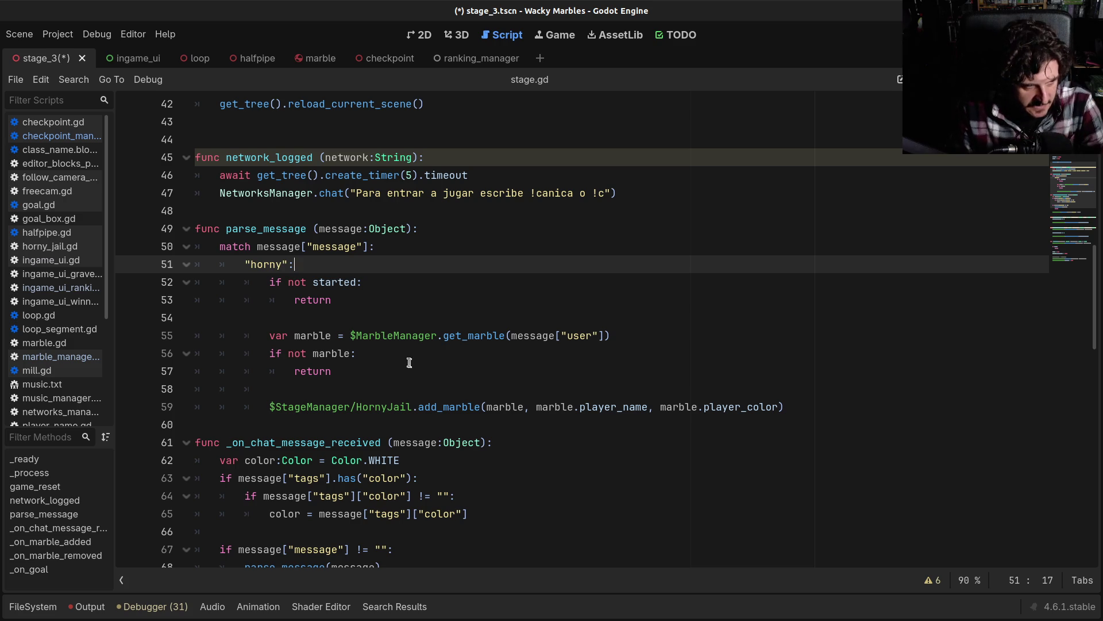
left_click(357, 425)
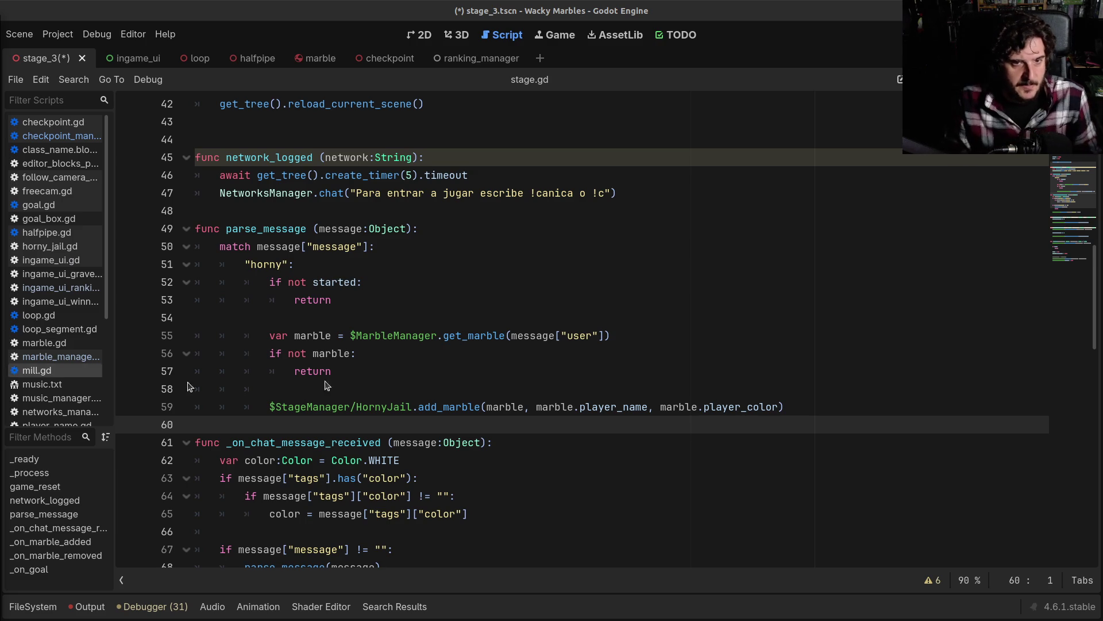
scroll(581, 411, "down", 2)
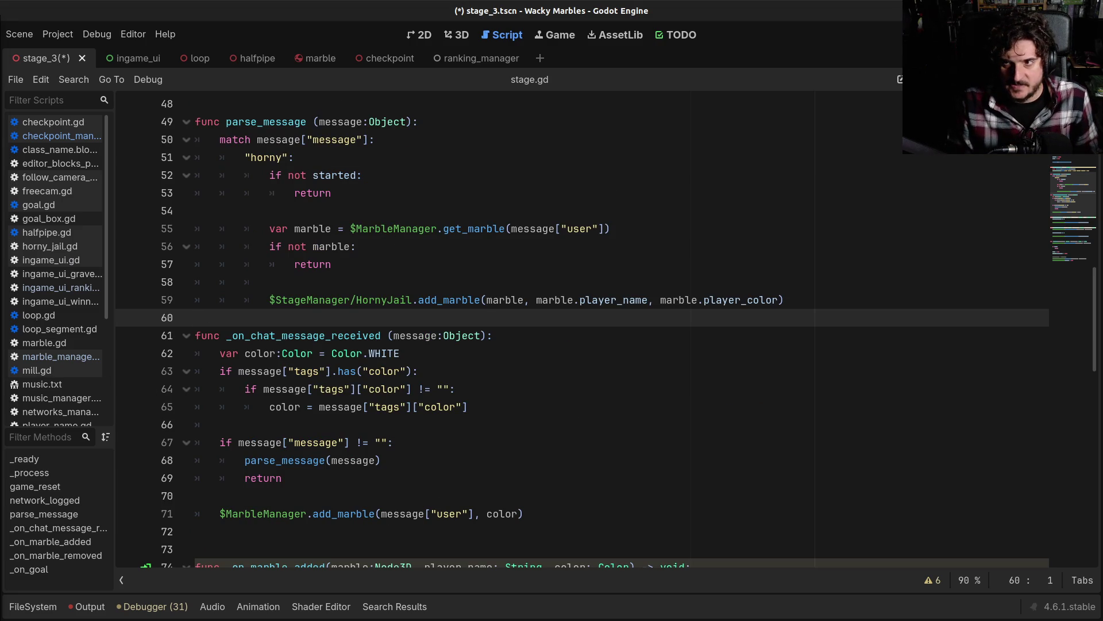
left_click(62, 136)
left_click(62, 356)
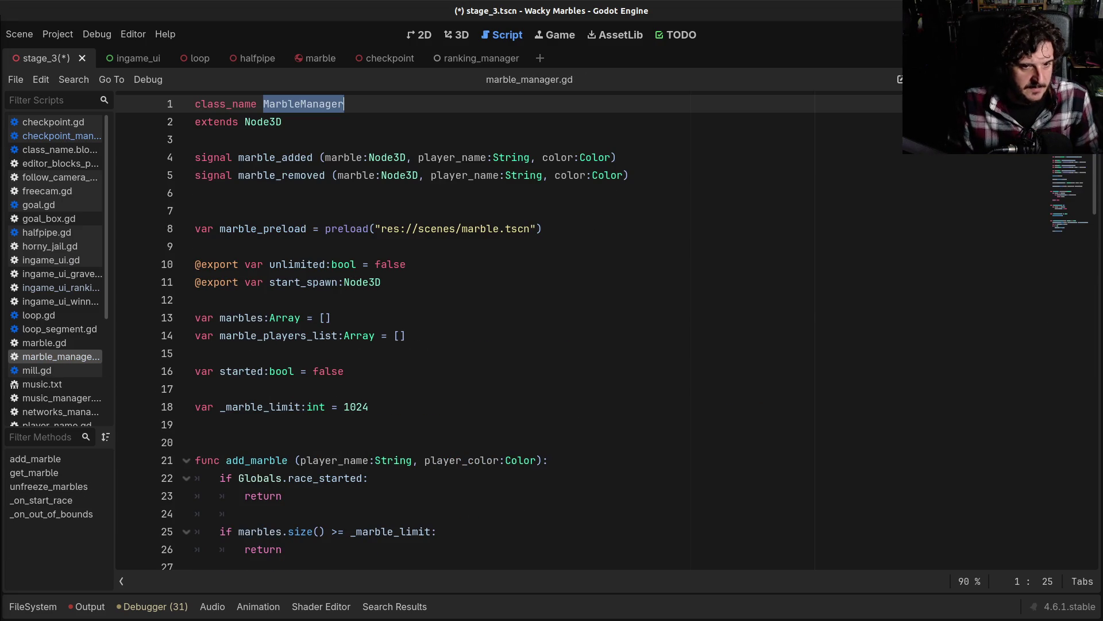
Step: Return to checkpoint_manager.gd and review its distance ranking and push_back code around lines 26–28
key("alt+Left")
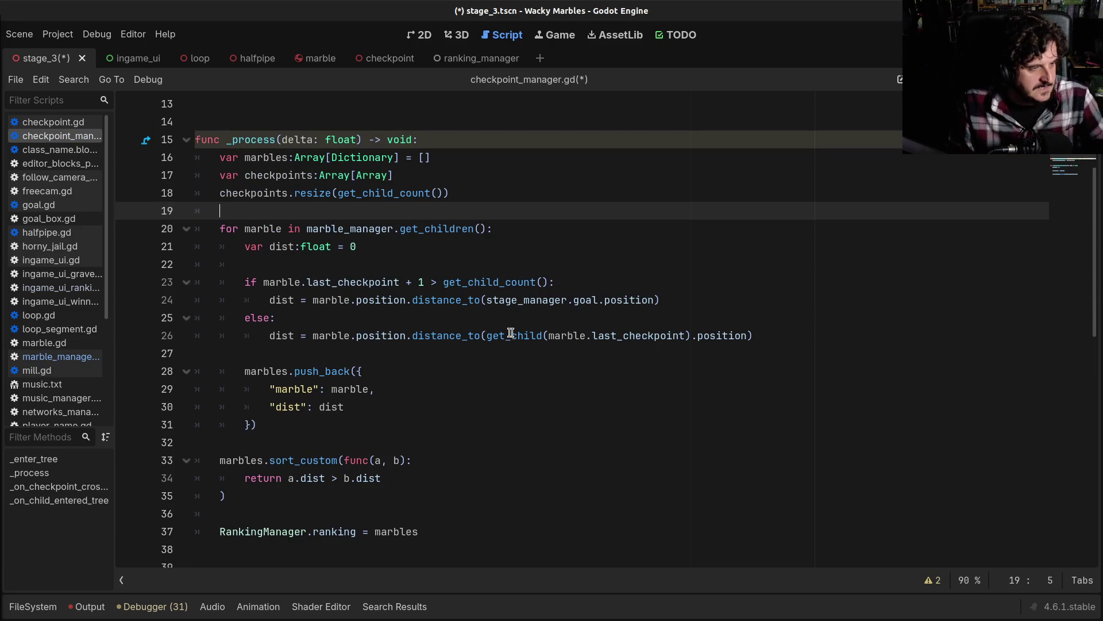
left_click(304, 336)
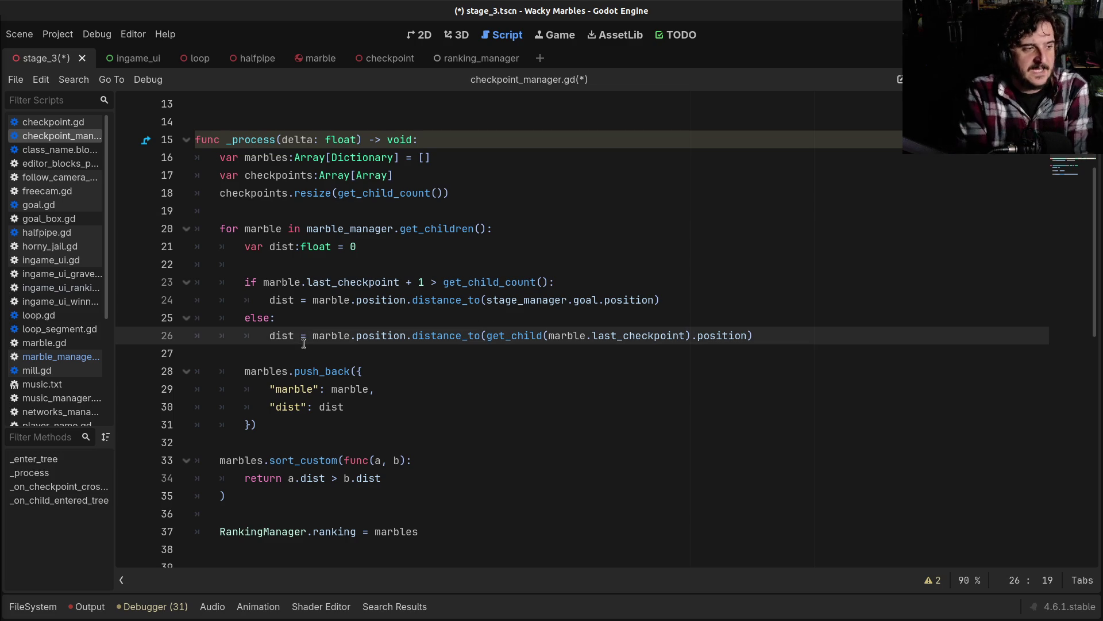
scroll(309, 277, "down", 3)
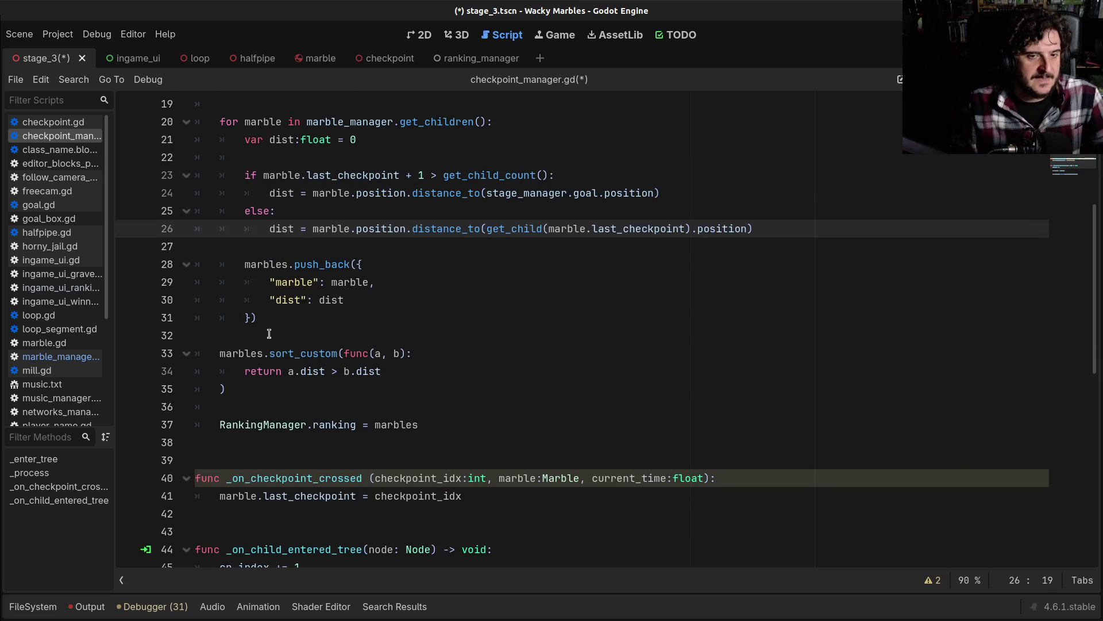
left_click(309, 277)
left_click(306, 212)
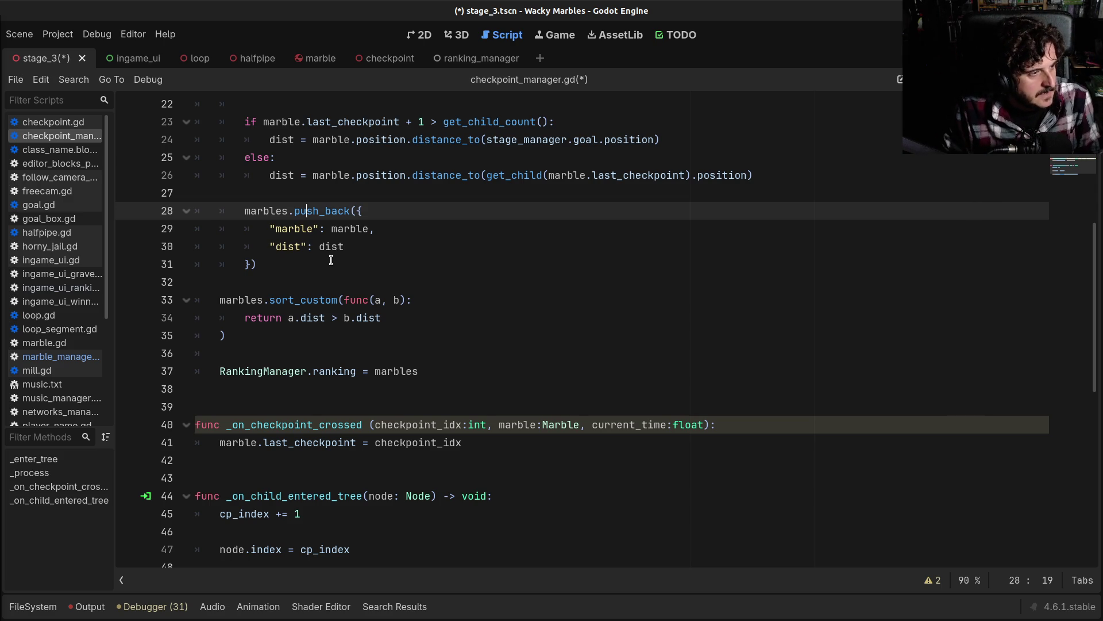
key("alt+Tab")
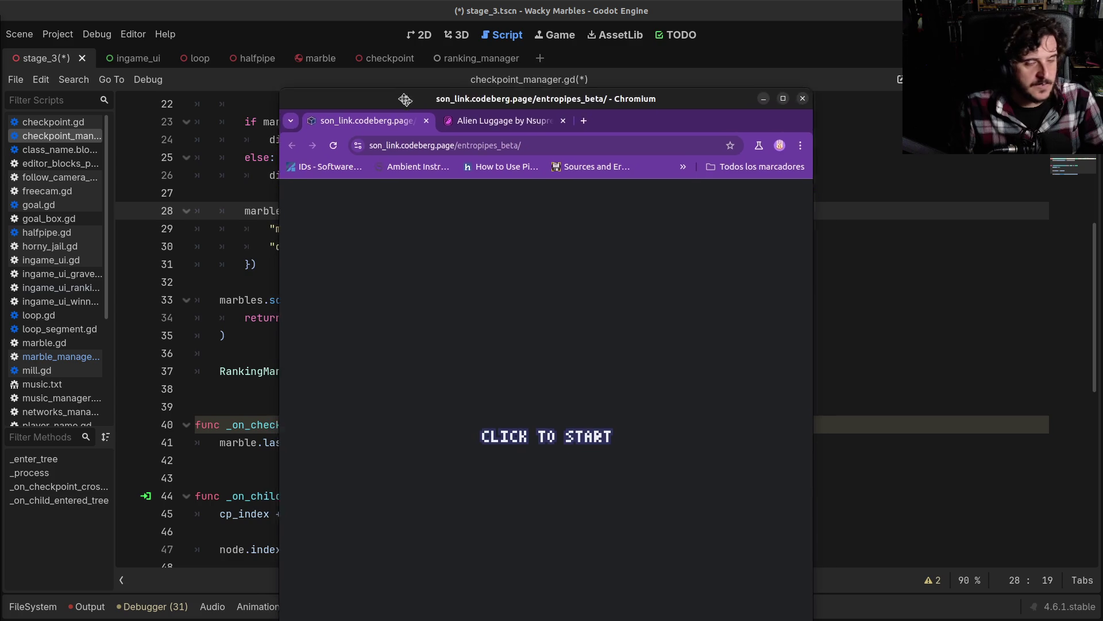
Step: Resize the Chromium game window and snap it to the right half of the screen
mouse_move(327, 56)
left_mouse_down()
mouse_move(326, 123)
mouse_move(306, 53)
left_mouse_up()
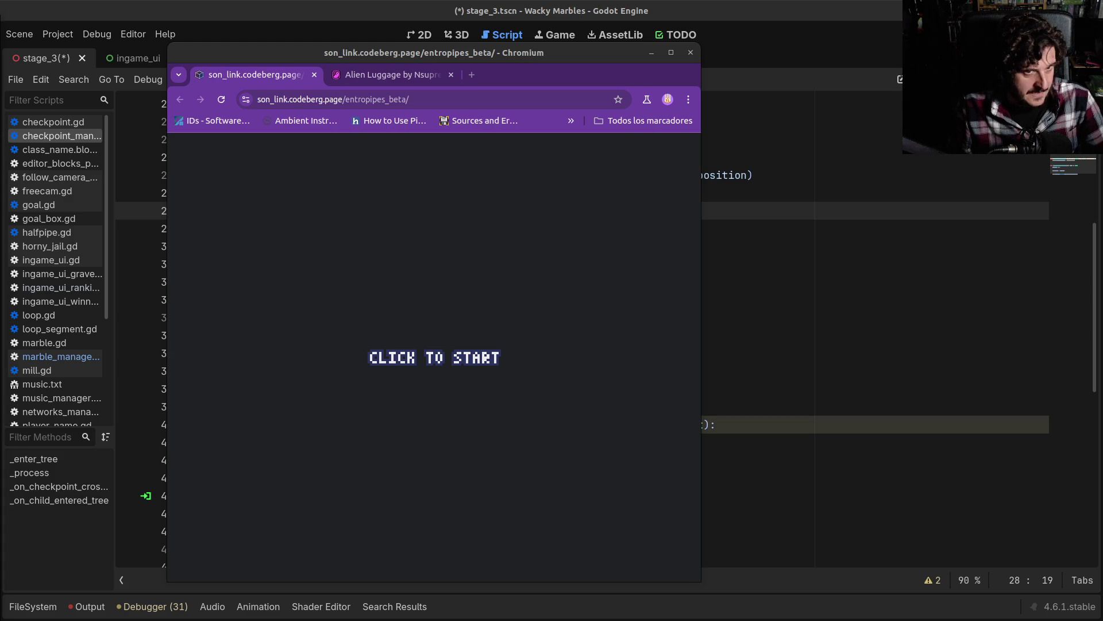
mouse_move(452, 55)
left_mouse_down()
mouse_move(931, 71)
mouse_move(1100, 115)
left_mouse_up()
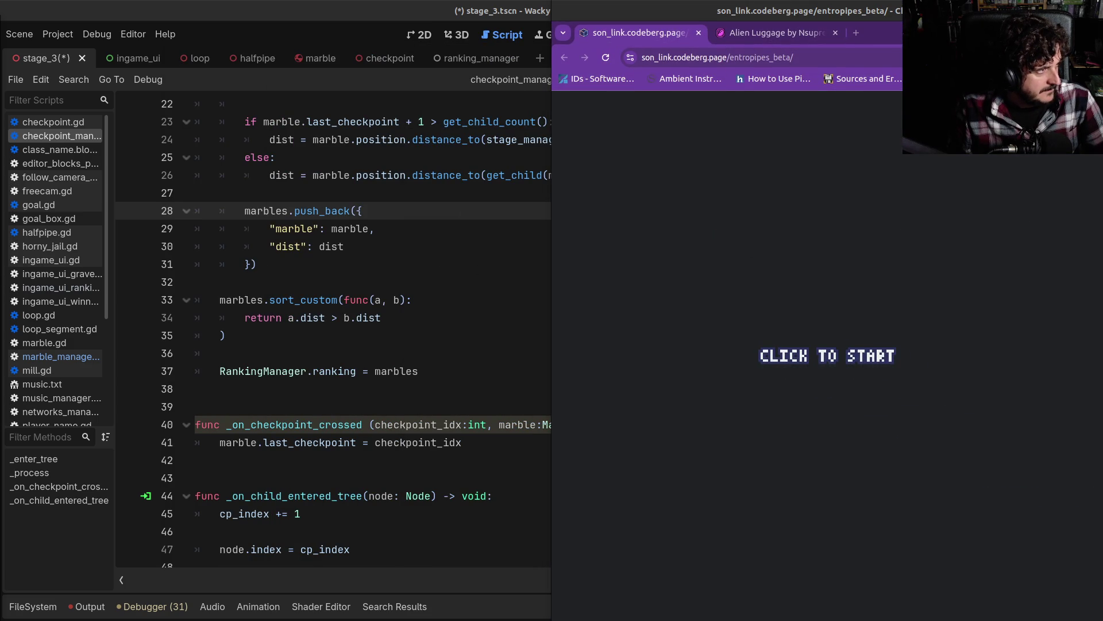